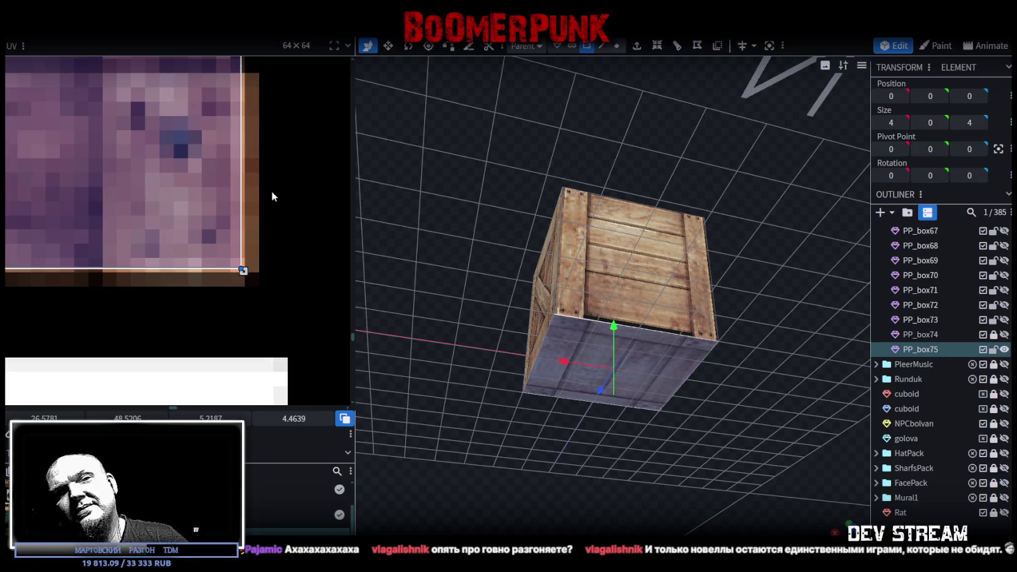
Step: Duplicate the PP_box75 crate into a new 4×4×4 cube PP_box76 and lock the original
left_click_drag(550, 166, 565, 287)
scroll(567, 294, "up", 3)
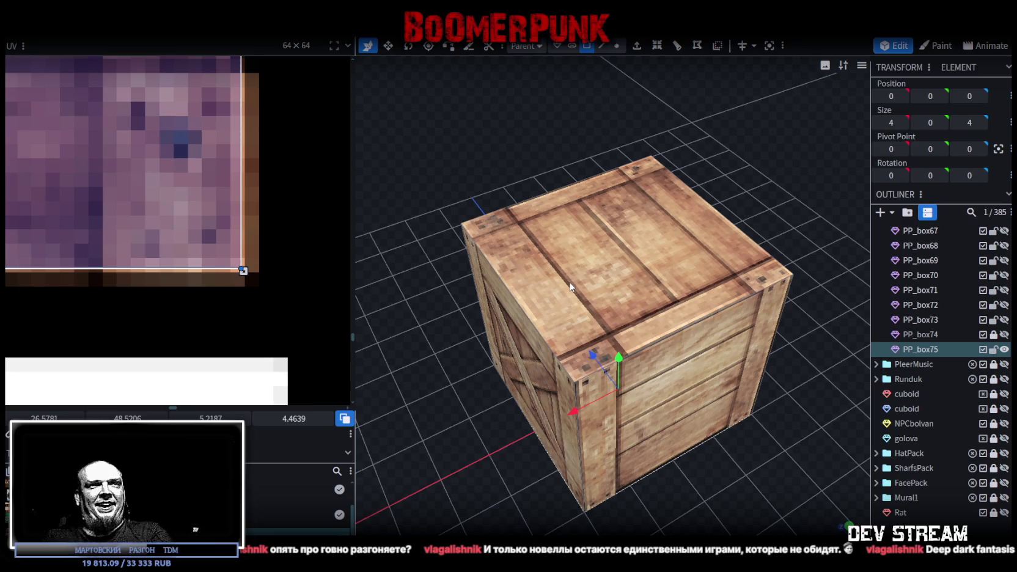
scroll(611, 284, "down", 5)
scroll(220, 278, "down", 3)
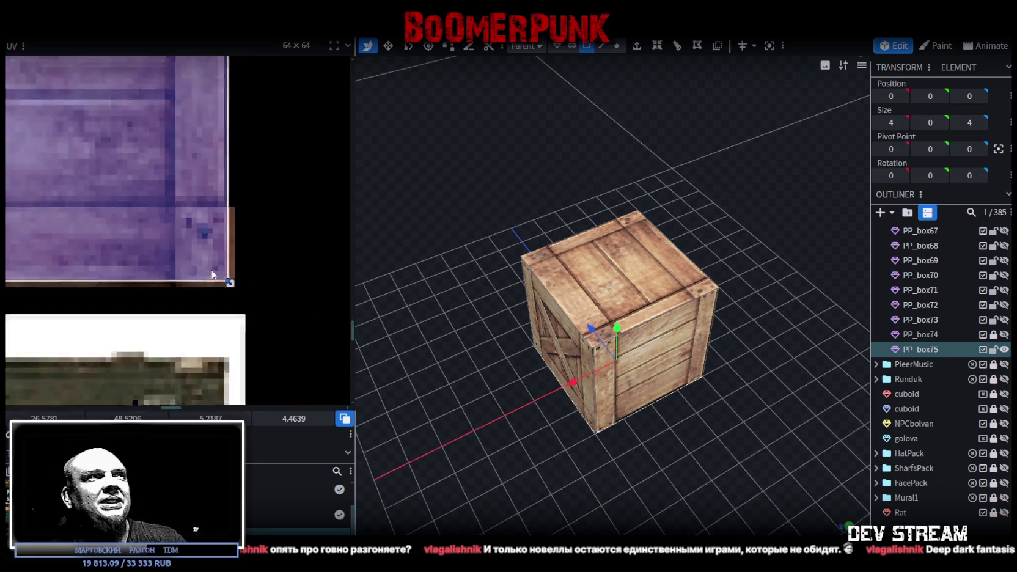
scroll(214, 273, "down", 2)
scroll(214, 273, "down", 2)
scroll(217, 272, "down", 2)
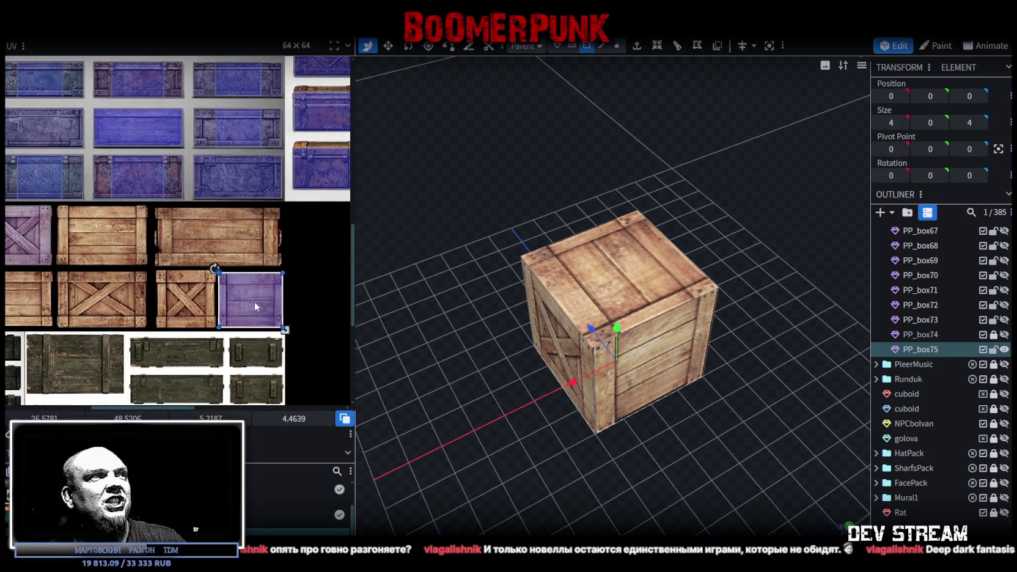
left_click_drag(540, 419, 598, 407)
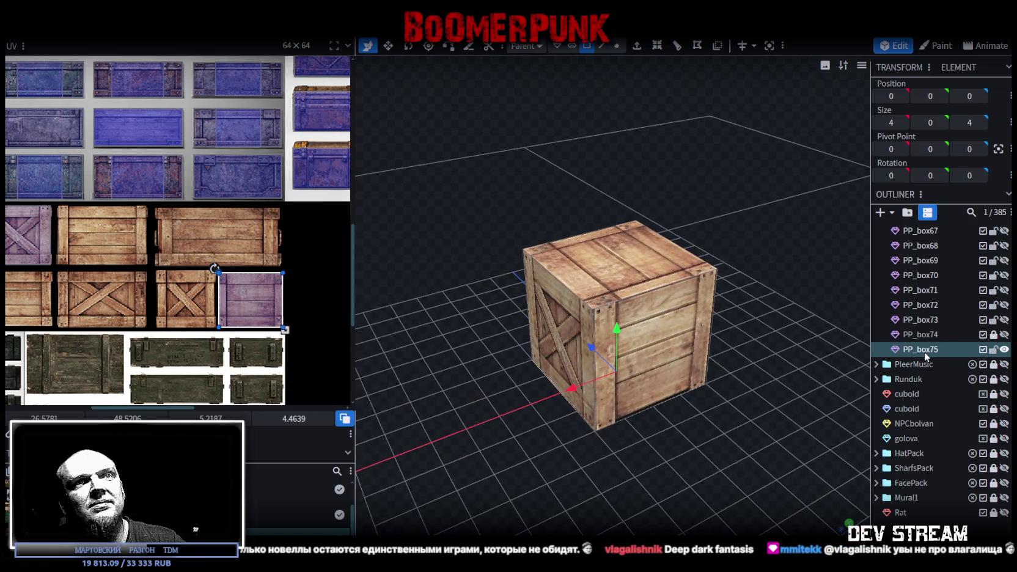
key("ctrl+d")
left_click(995, 352)
Step: Hide the original PP_box75 and select the new crate's end face
left_click(1004, 350)
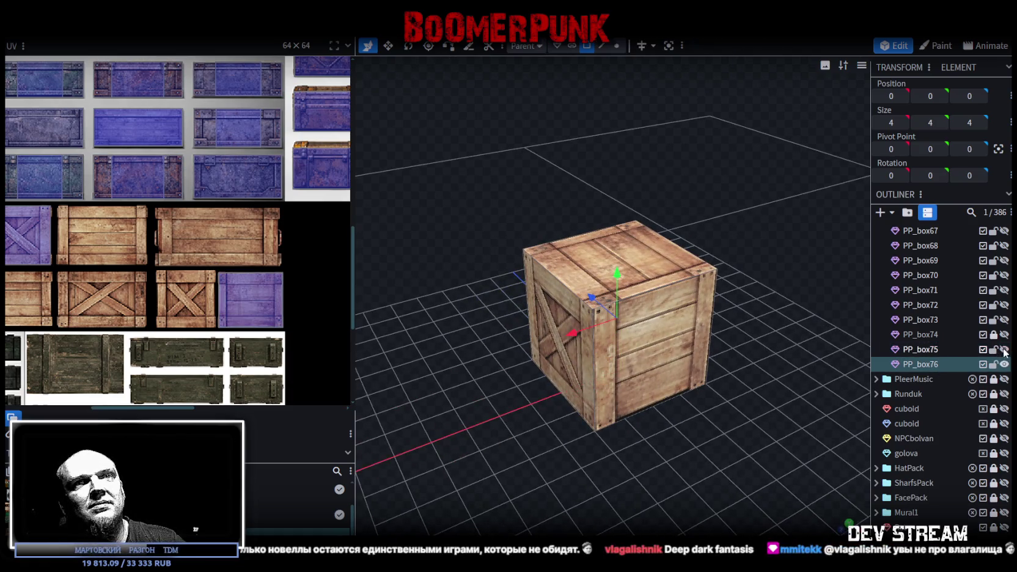
left_click_drag(694, 419, 655, 415)
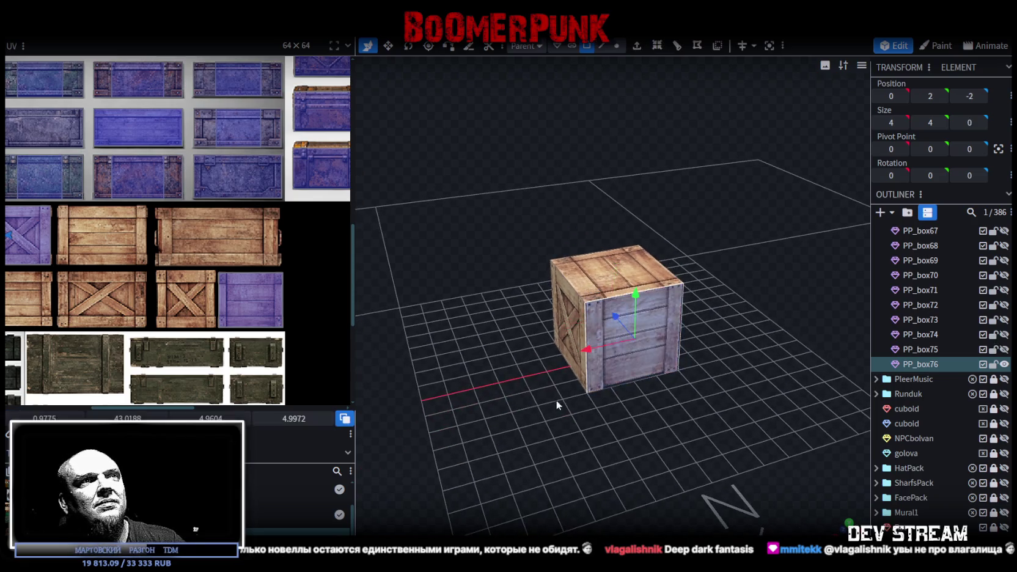
left_click_drag(562, 393, 574, 346)
left_click(573, 346)
Step: Stretch PP_box76 along X to size 8 × 4 × 4 with the Resize tool
mouse_move(810, 371)
left_mouse_down()
mouse_move(713, 420)
mouse_move(677, 347)
mouse_move(691, 321)
mouse_move(719, 328)
left_mouse_up()
key("s")
mouse_move(701, 426)
left_mouse_down()
mouse_move(671, 332)
mouse_move(562, 375)
left_mouse_up()
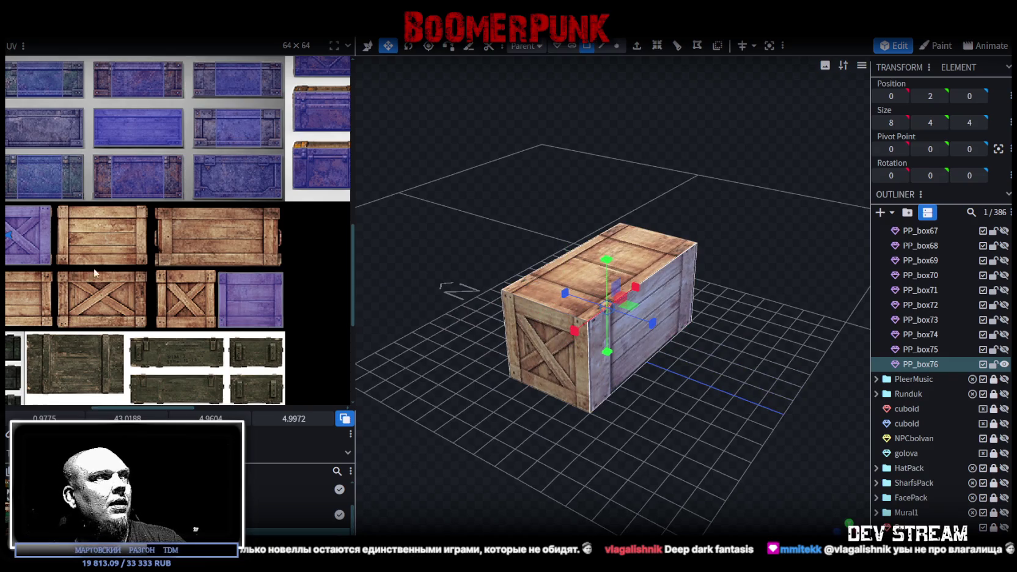
Step: Map the crate's side face UV onto the plank crate panel, sized to fill the panel
scroll(95, 272, "up", 1)
scroll(162, 278, "up", 1)
left_click_drag(26, 255, 281, 257)
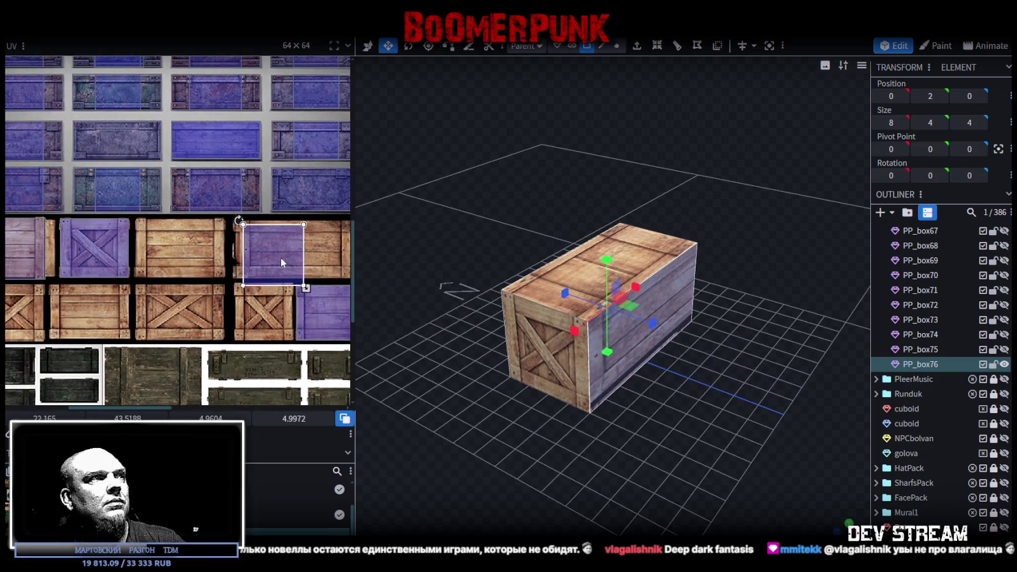
scroll(246, 223, "up", 1)
scroll(234, 226, "up", 2)
left_click_drag(227, 237, 211, 234)
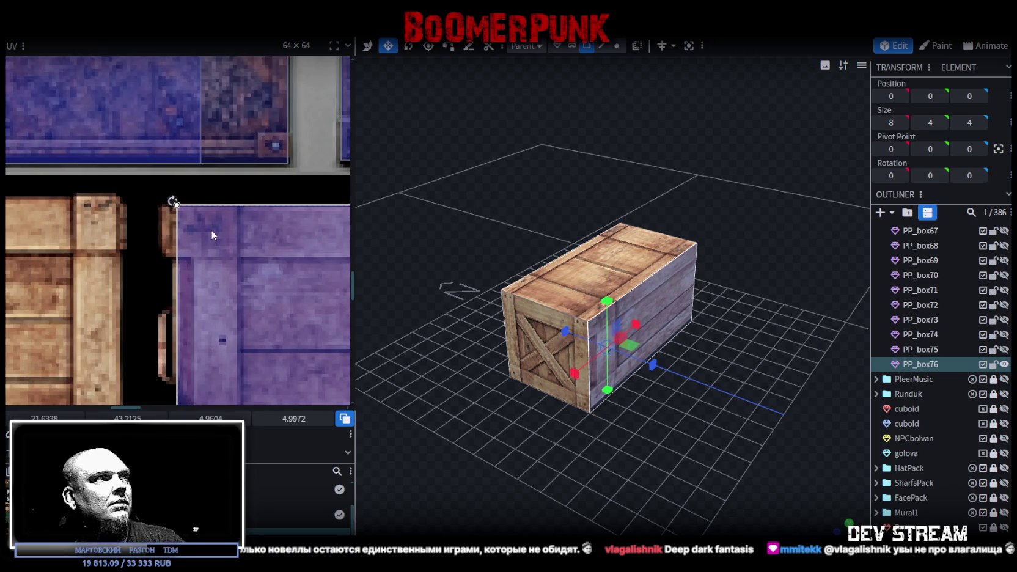
scroll(273, 275, "down", 2)
middle_click_drag(273, 275, 174, 266)
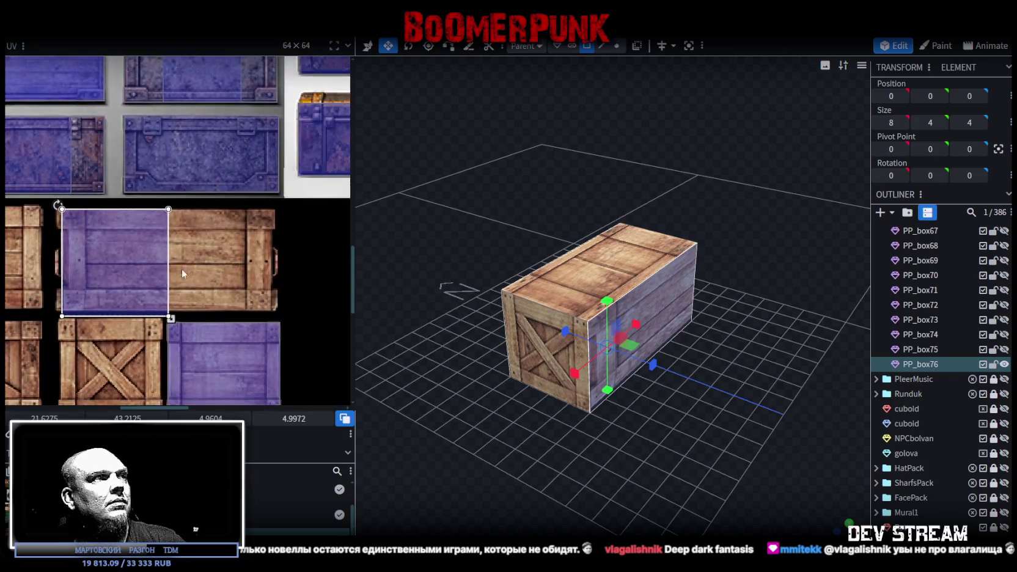
scroll(174, 266, "up", 2)
left_click_drag(143, 328, 304, 319)
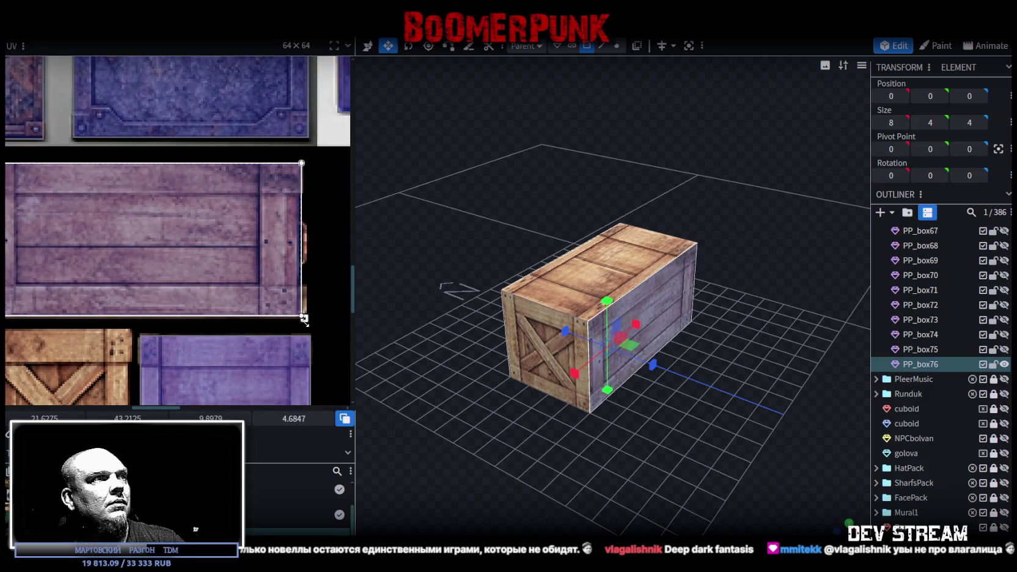
scroll(284, 310, "up", 2)
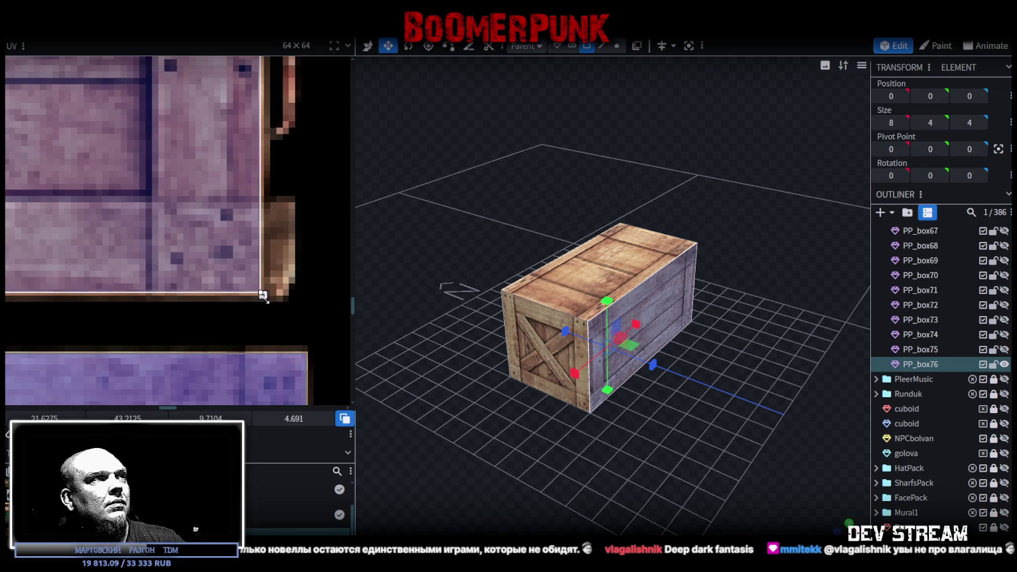
left_click_drag(263, 294, 269, 302)
Step: Move the crate's bottom face UV onto another crate texture in the atlas
mouse_move(518, 423)
left_mouse_down()
mouse_move(488, 441)
mouse_move(573, 451)
mouse_move(639, 439)
mouse_move(642, 421)
left_mouse_up()
mouse_move(645, 292)
left_mouse_down()
mouse_move(695, 400)
mouse_move(628, 340)
left_mouse_up()
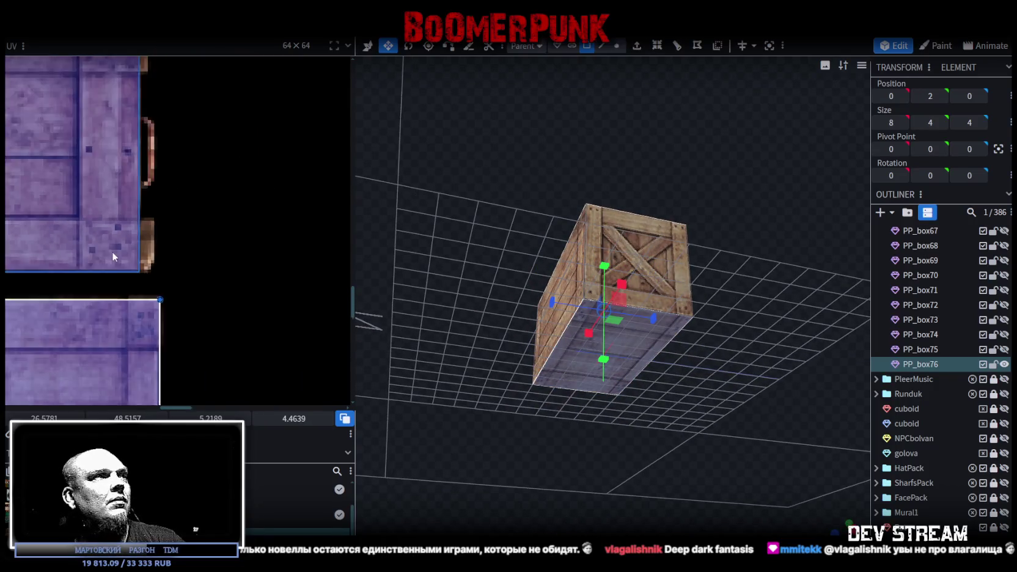
scroll(112, 251, "down", 3)
scroll(270, 260, "down", 3)
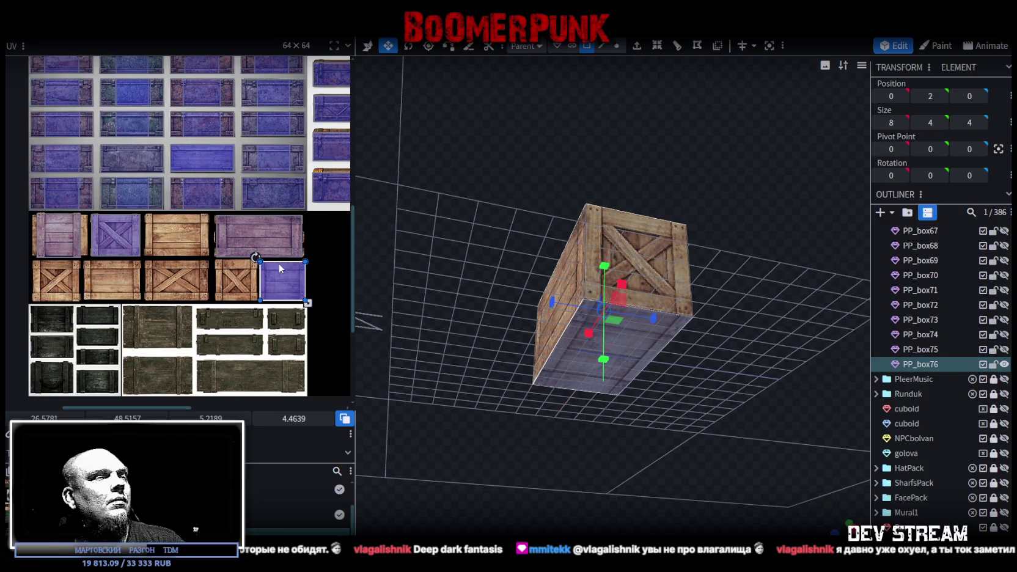
left_click_drag(292, 280, 114, 288)
Step: Move the top face UV onto the purple X-brace tile and resize it to the panel edges
mouse_move(393, 288)
left_mouse_down()
mouse_move(475, 331)
mouse_move(512, 323)
left_mouse_up()
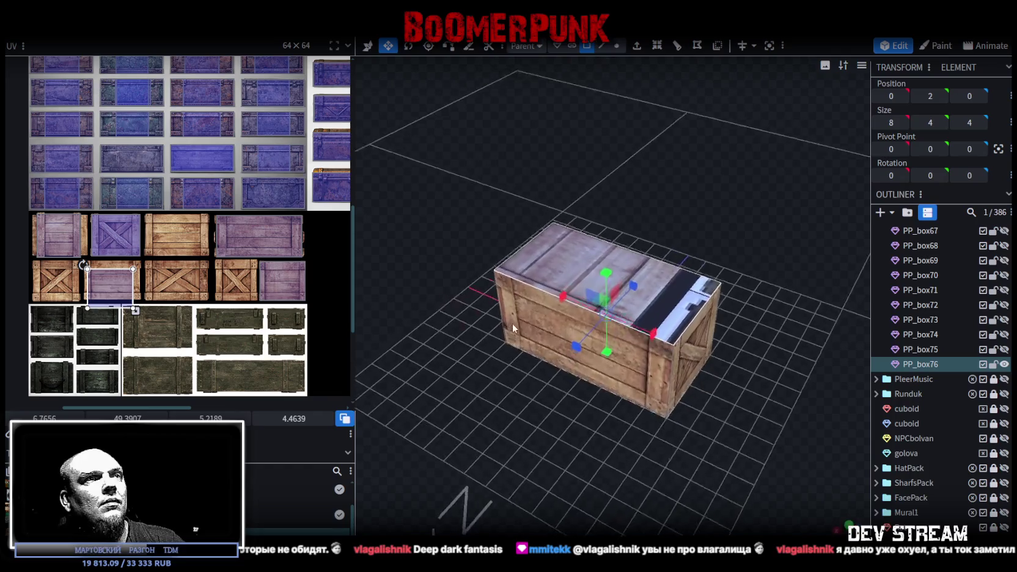
scroll(106, 289, "up", 1)
scroll(106, 290, "up", 2)
left_click_drag(124, 273, 229, 256)
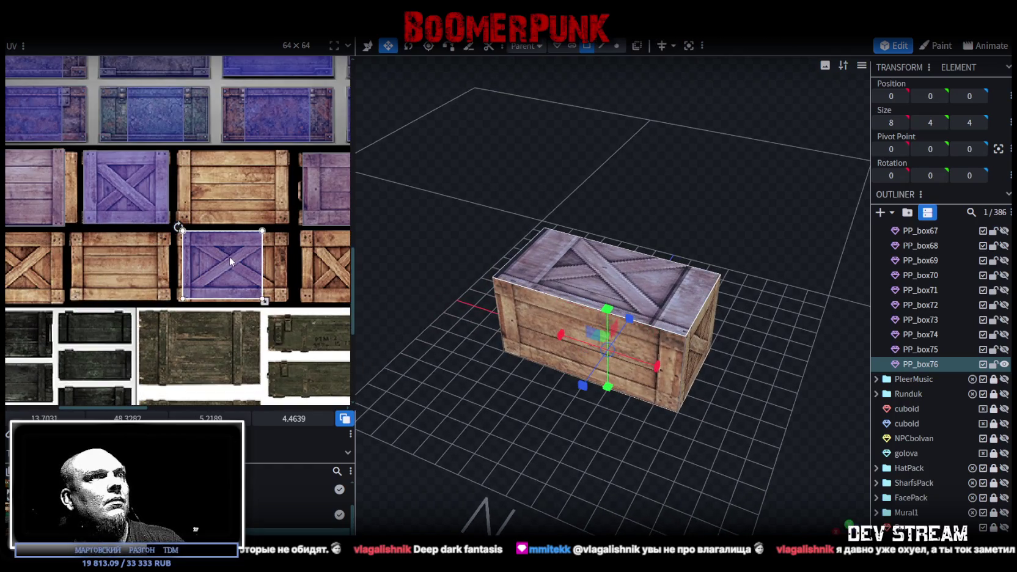
scroll(224, 251, "up", 3)
scroll(158, 228, "up", 2)
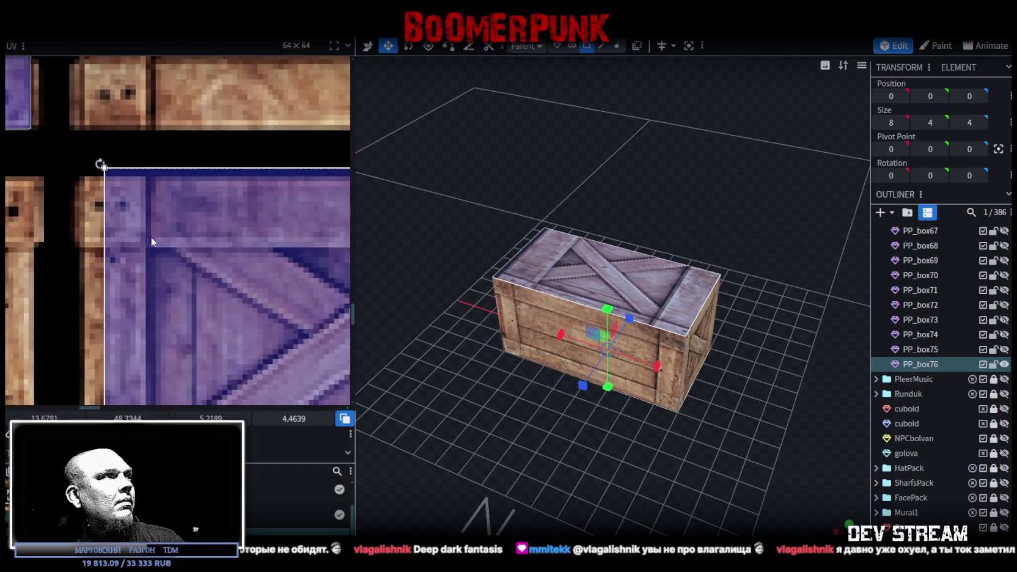
left_click_drag(152, 235, 138, 236)
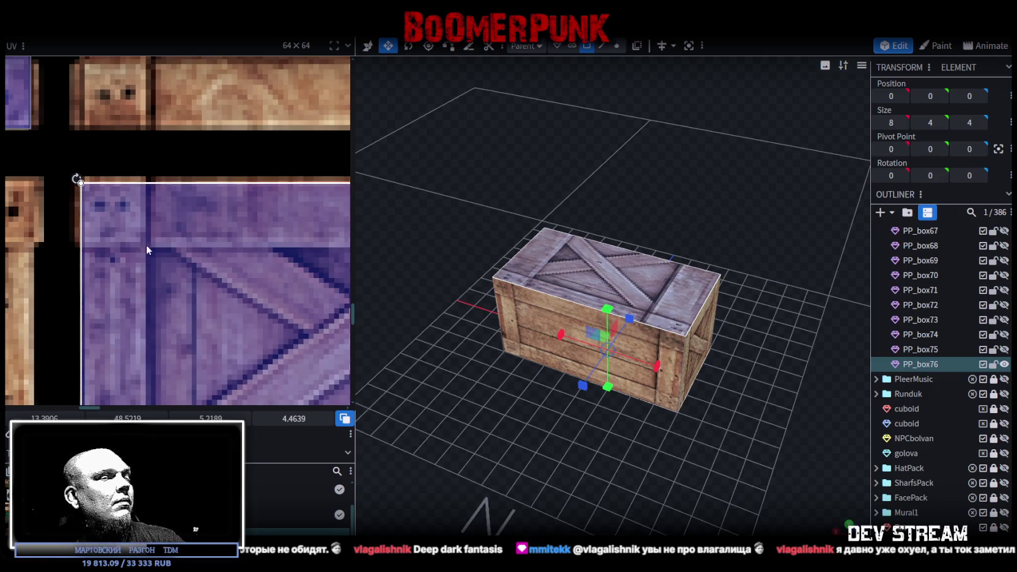
scroll(146, 244, "down", 3)
scroll(202, 278, "down", 2)
left_click_drag(177, 301, 228, 285)
Step: Orbit around the crate and select a different face of it
scroll(229, 292, "up", 3)
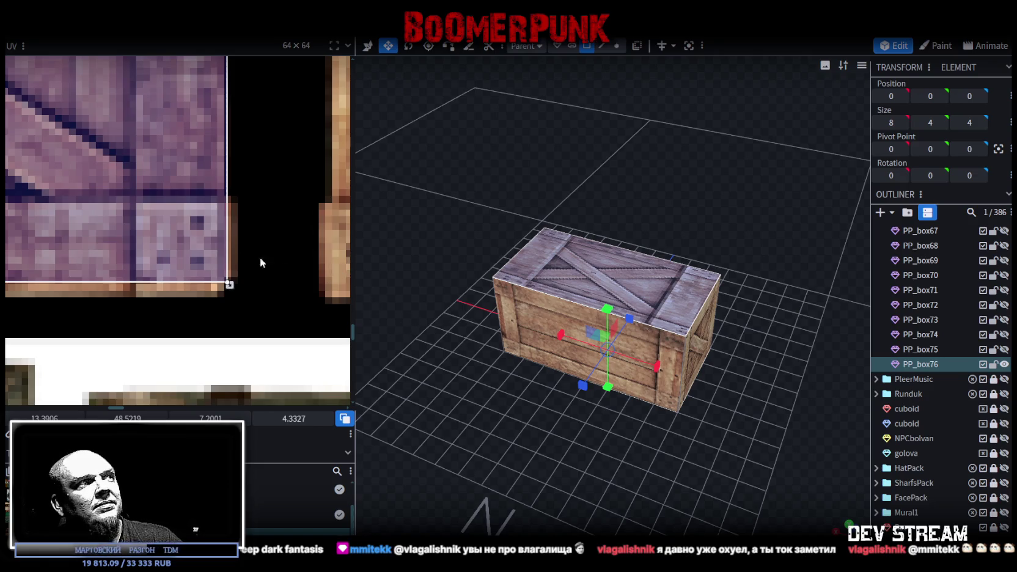
scroll(145, 240, "down", 2)
scroll(145, 239, "down", 2)
scroll(202, 252, "down", 2)
mouse_move(440, 379)
left_mouse_down()
mouse_move(492, 407)
mouse_move(611, 376)
mouse_move(537, 318)
mouse_move(641, 352)
mouse_move(609, 429)
mouse_move(677, 307)
left_mouse_up()
left_click(537, 318)
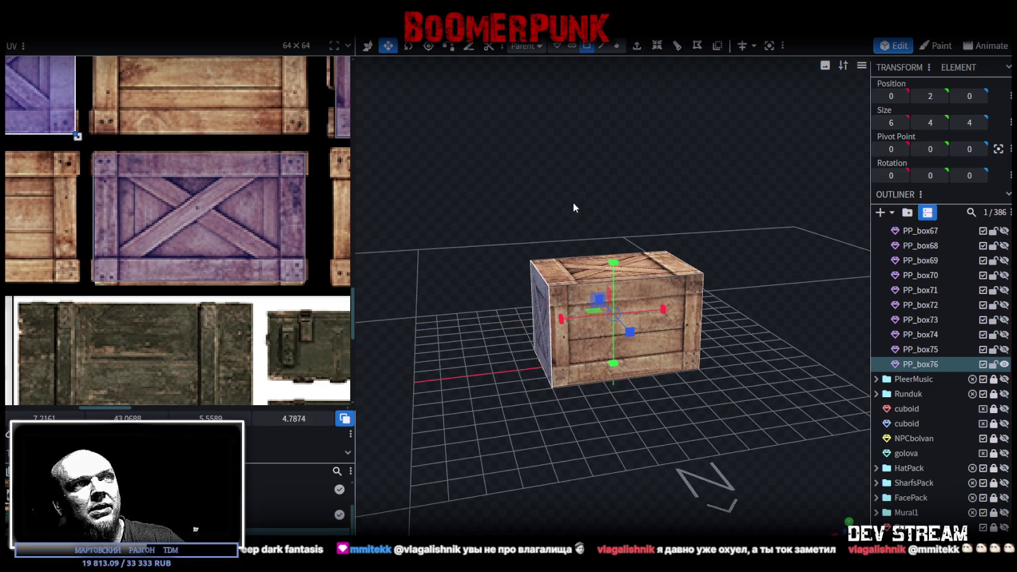
Step: Select PP_box76's top face and stretch the crate back to 8 units long
left_click_drag(573, 203, 536, 249)
left_click(565, 292)
scroll(184, 214, "down", 2)
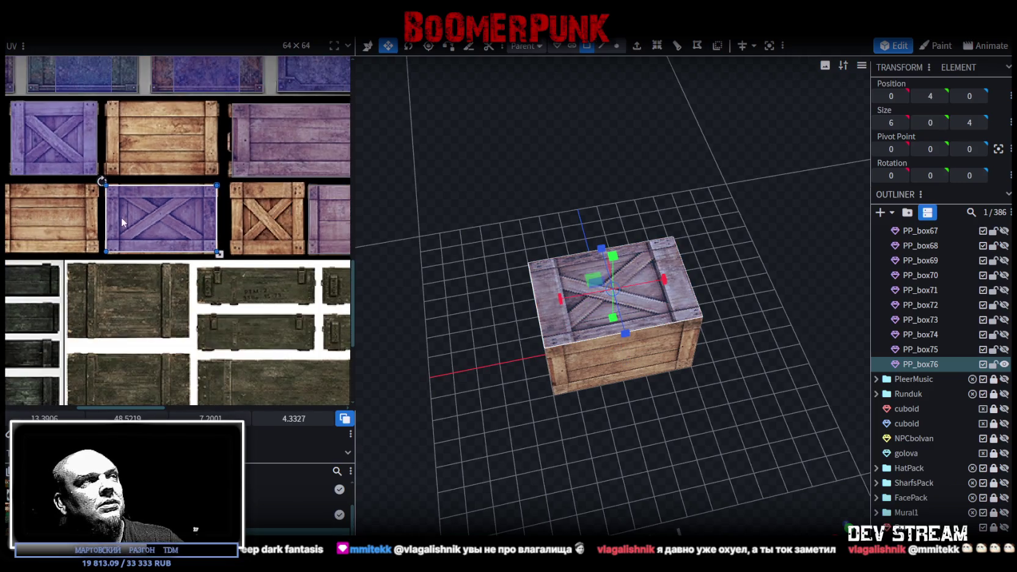
scroll(119, 212, "down", 1)
scroll(110, 212, "up", 1)
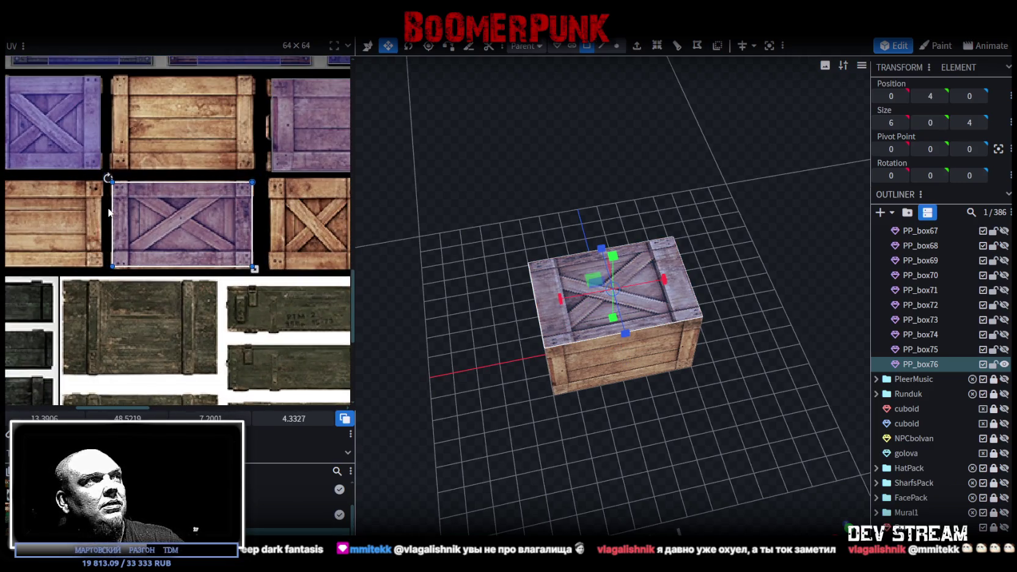
scroll(109, 212, "up", 2)
scroll(107, 207, "up", 1)
scroll(108, 208, "down", 1)
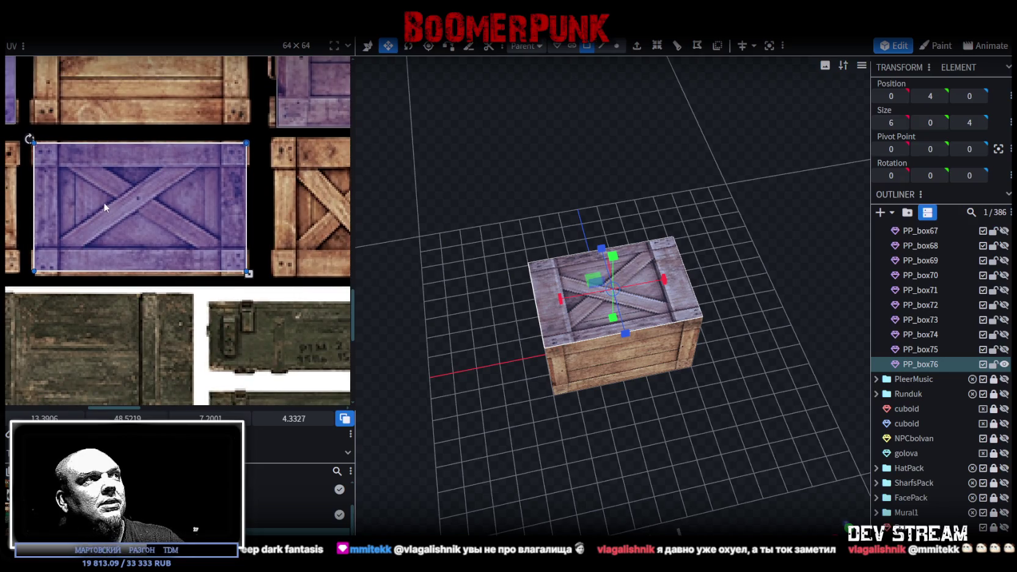
left_click(88, 185)
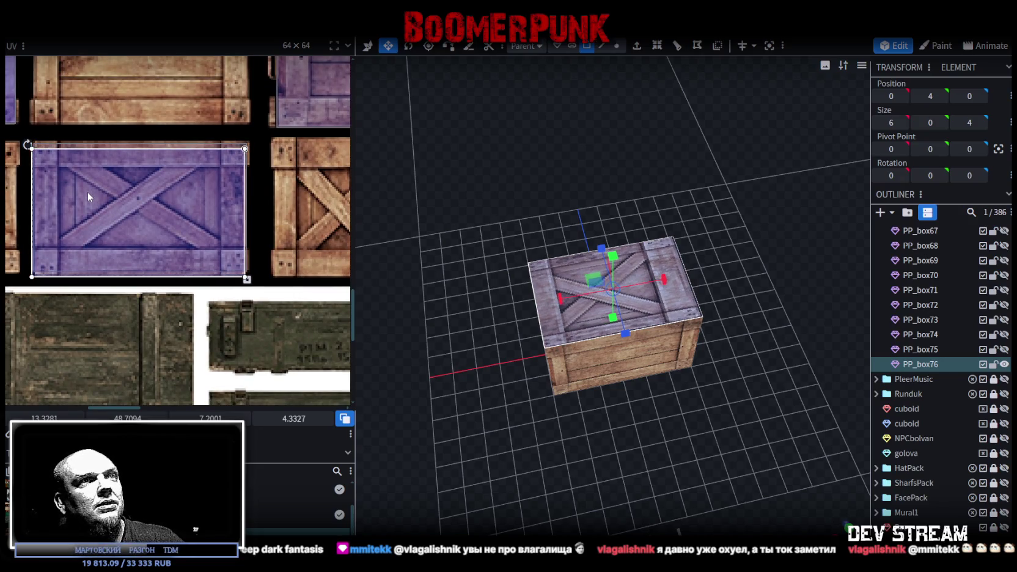
right_click(122, 192)
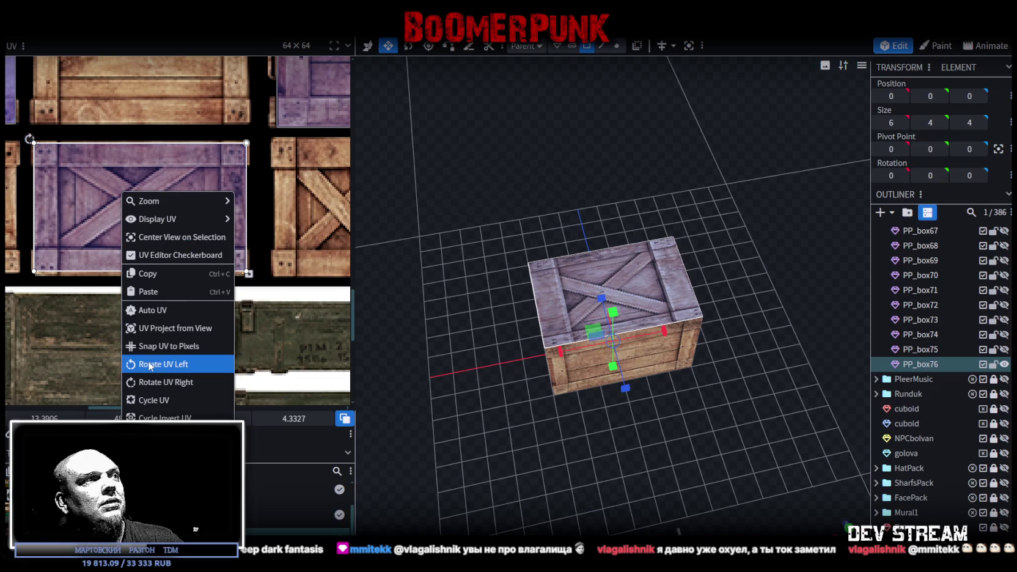
left_click_drag(610, 467, 587, 437)
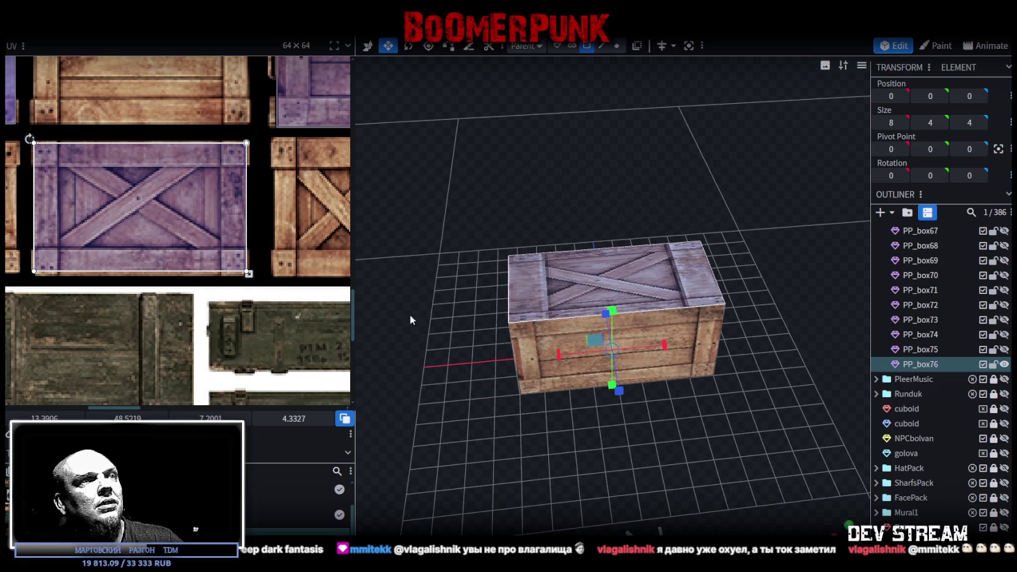
Step: Rotate the top face's texture by 90 degrees
right_click(154, 201)
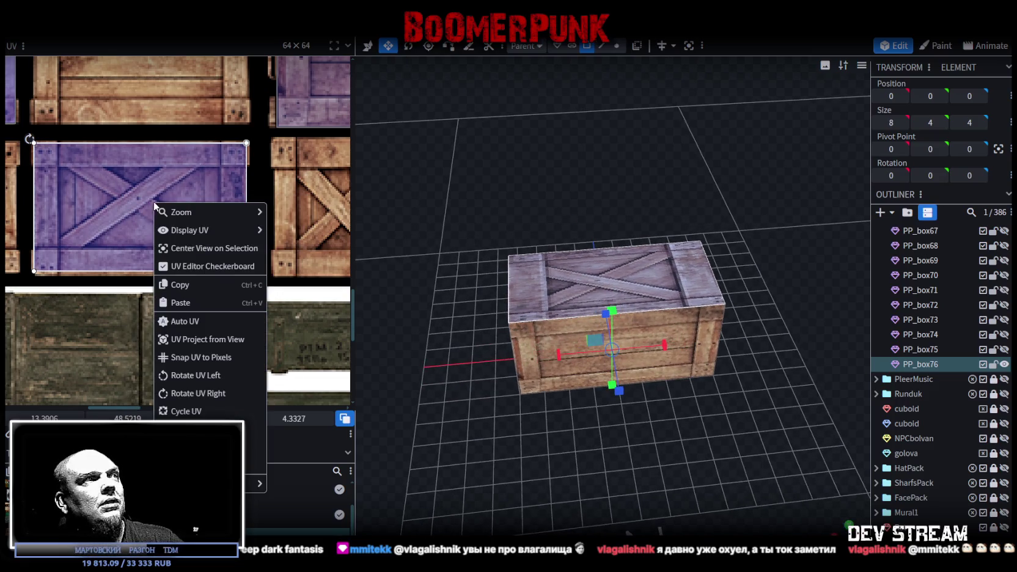
left_click(259, 173)
right_click(186, 193)
left_click(208, 401)
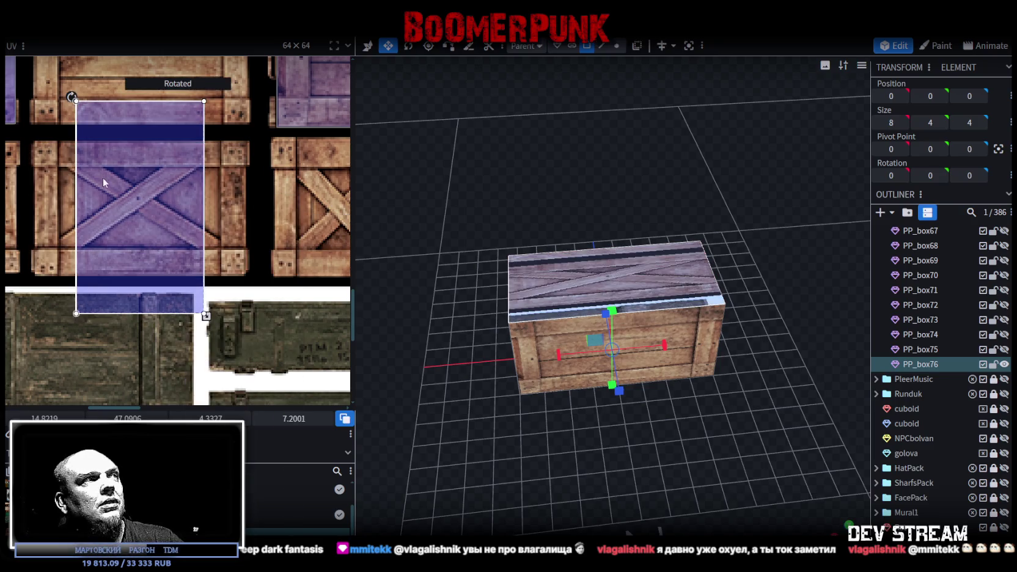
Step: Align and stretch the rotated top UV over the X-brace tile, trimming its right edge
left_click_drag(102, 183, 57, 165)
scroll(33, 138, "up", 3)
scroll(121, 180, "up", 2)
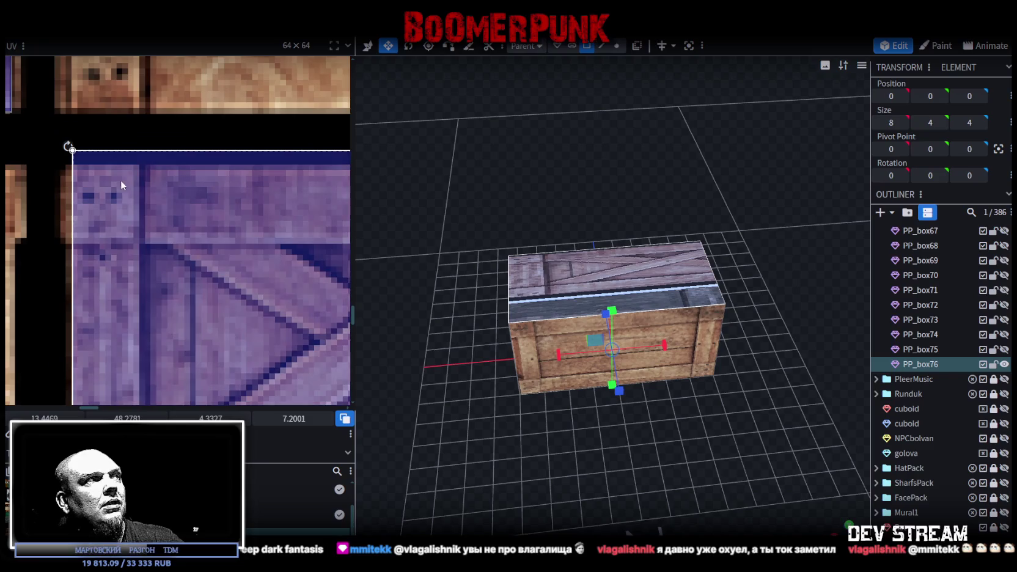
left_click_drag(121, 179, 124, 203)
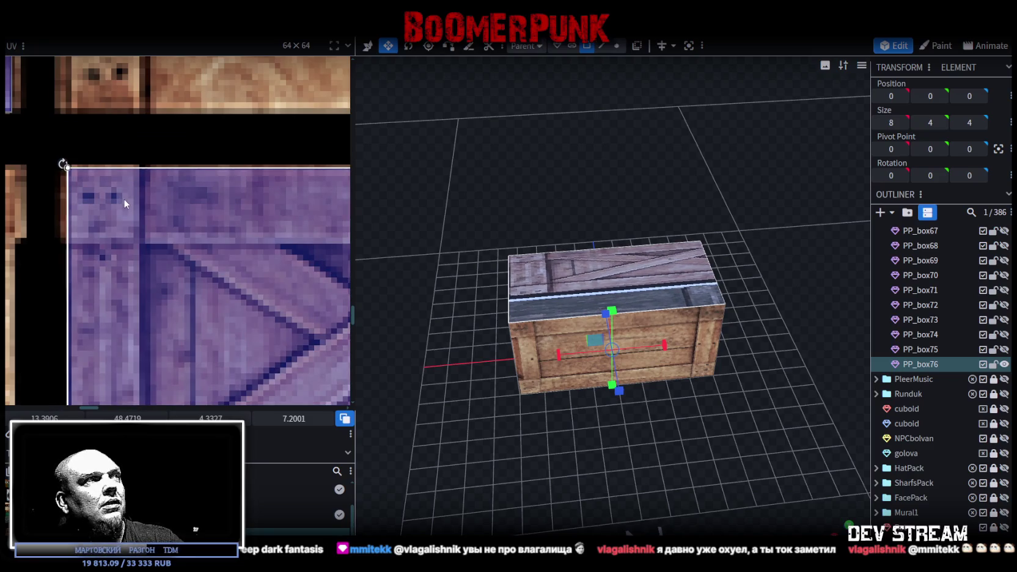
scroll(124, 203, "down", 3)
scroll(159, 219, "down", 2)
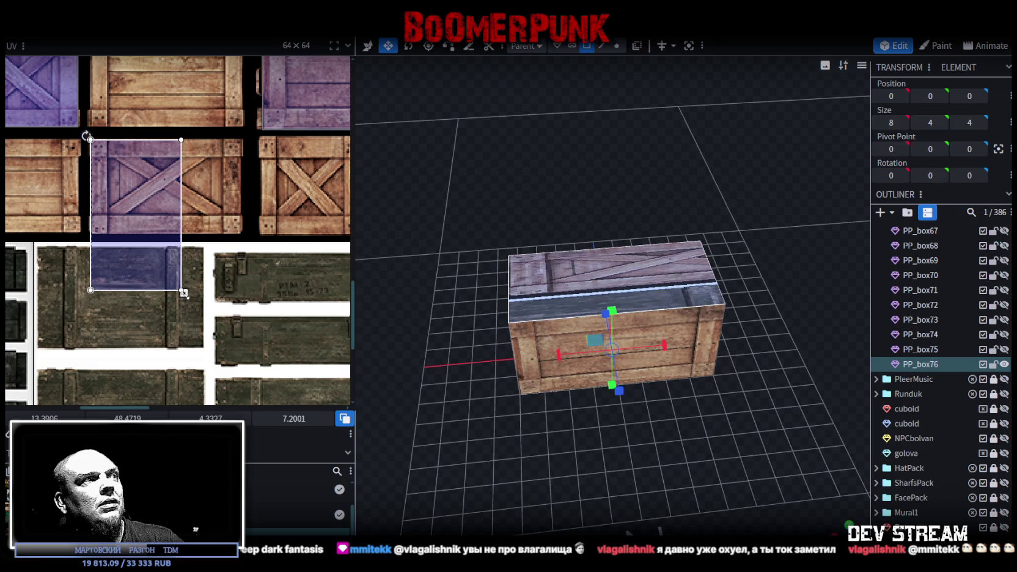
left_click_drag(183, 293, 257, 246)
scroll(238, 257, "up", 3)
scroll(238, 256, "up", 2)
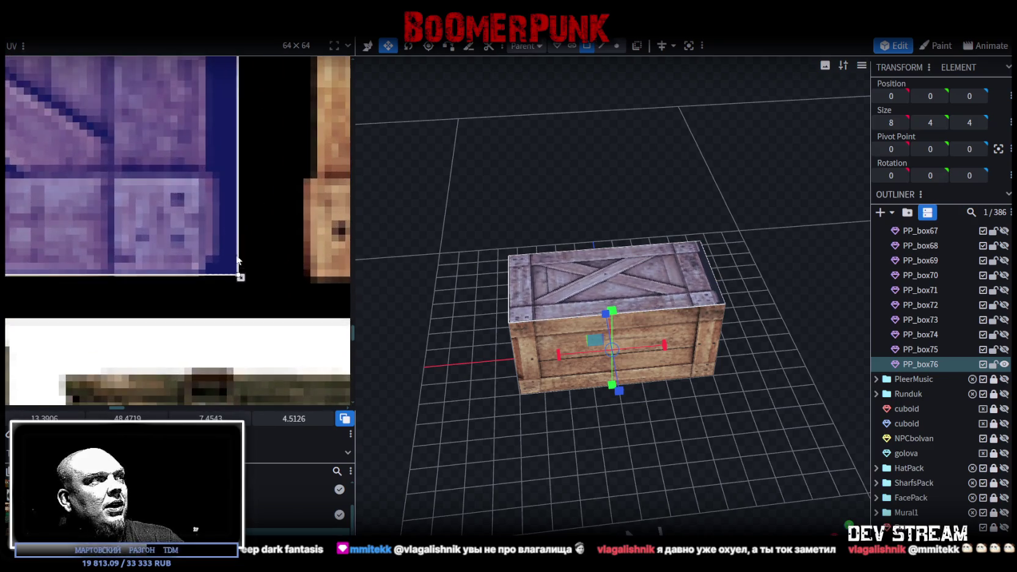
left_click_drag(240, 277, 212, 276)
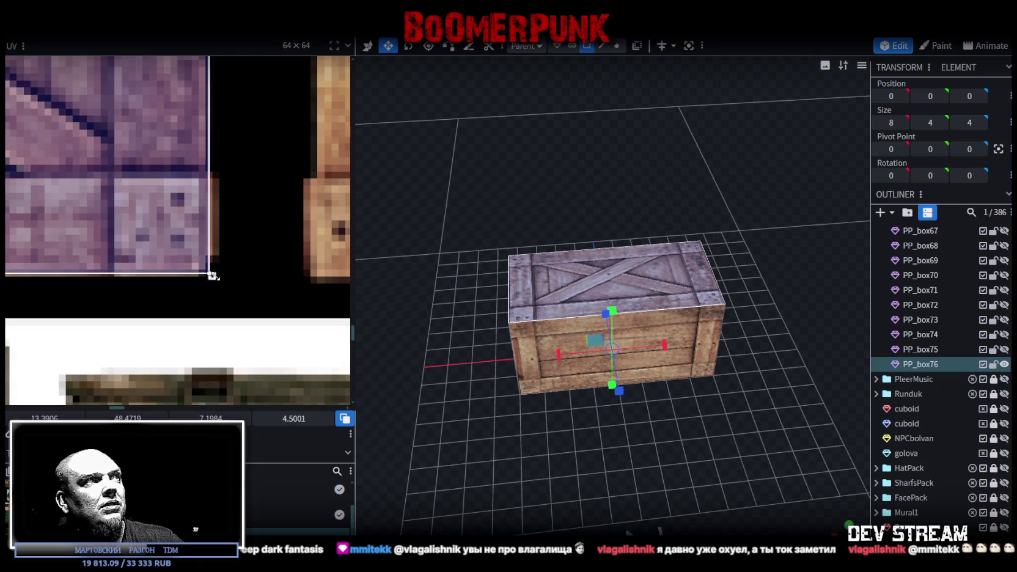
left_click(522, 437)
left_click_drag(521, 438, 556, 429)
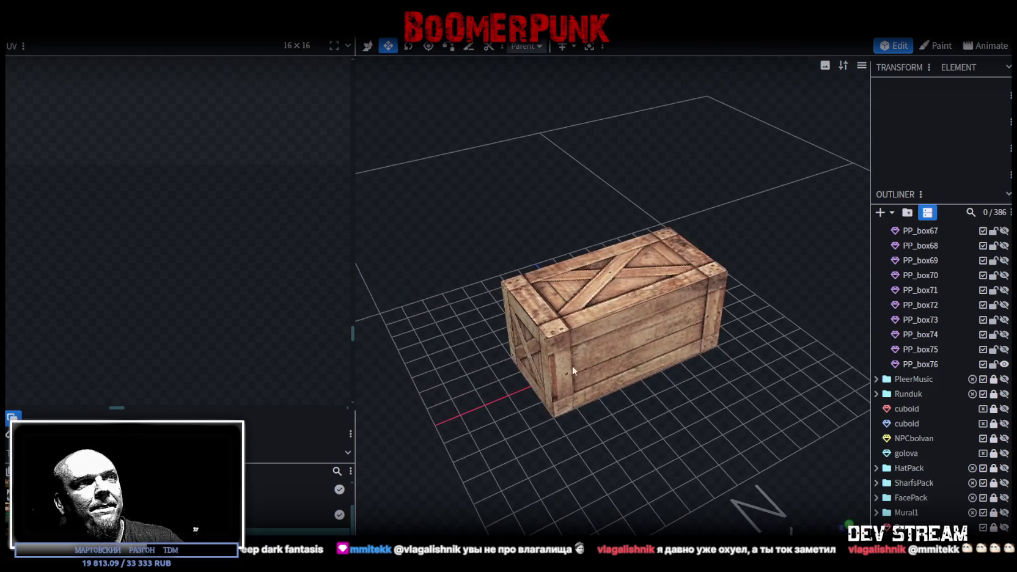
left_click(572, 365)
left_click_drag(743, 464, 438, 429)
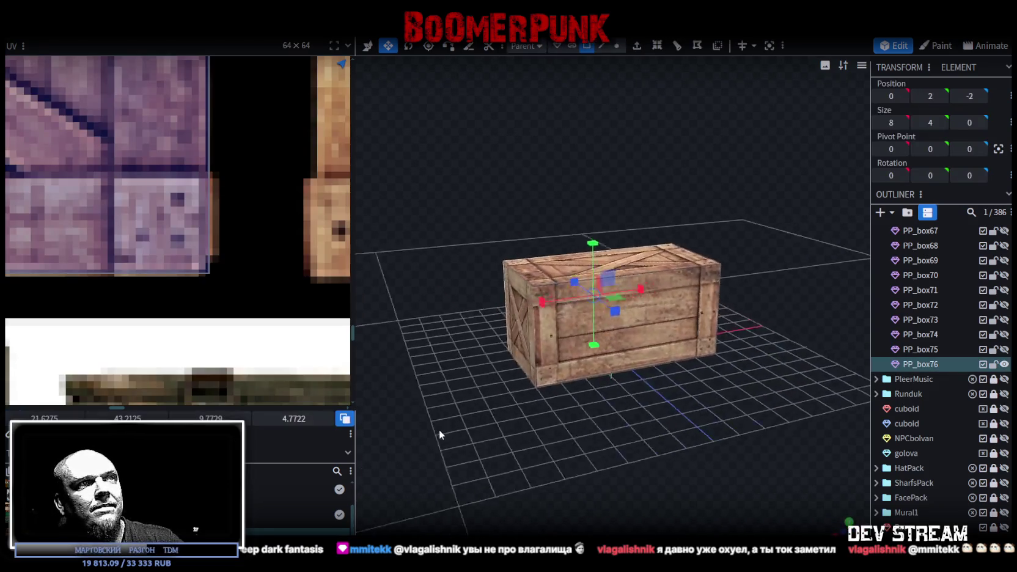
scroll(435, 432, "up", 3)
scroll(520, 363, "up", 2)
scroll(479, 420, "down", 2)
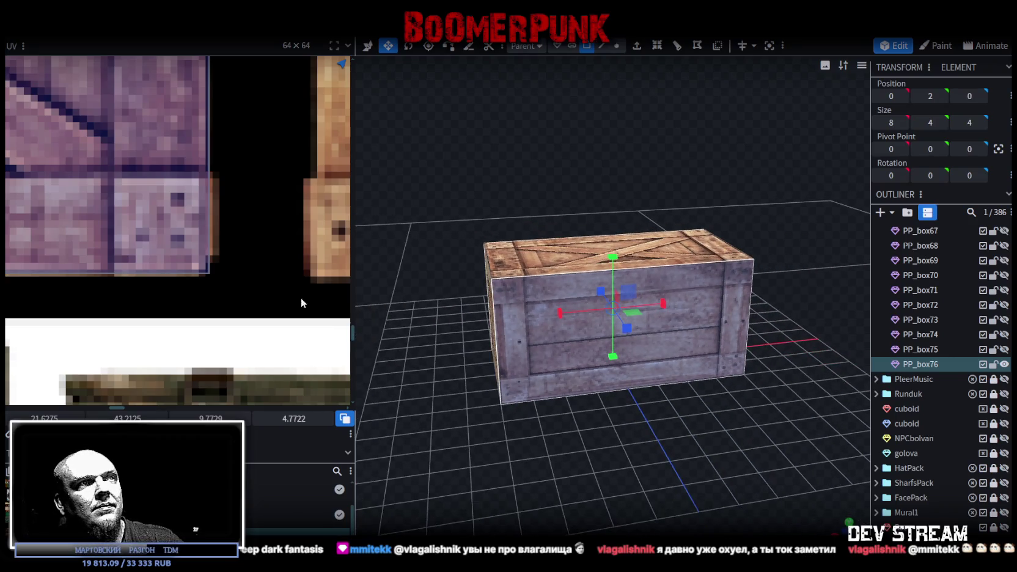
scroll(183, 256, "down", 2)
scroll(183, 256, "down", 2)
scroll(178, 293, "down", 2)
scroll(139, 237, "up", 2)
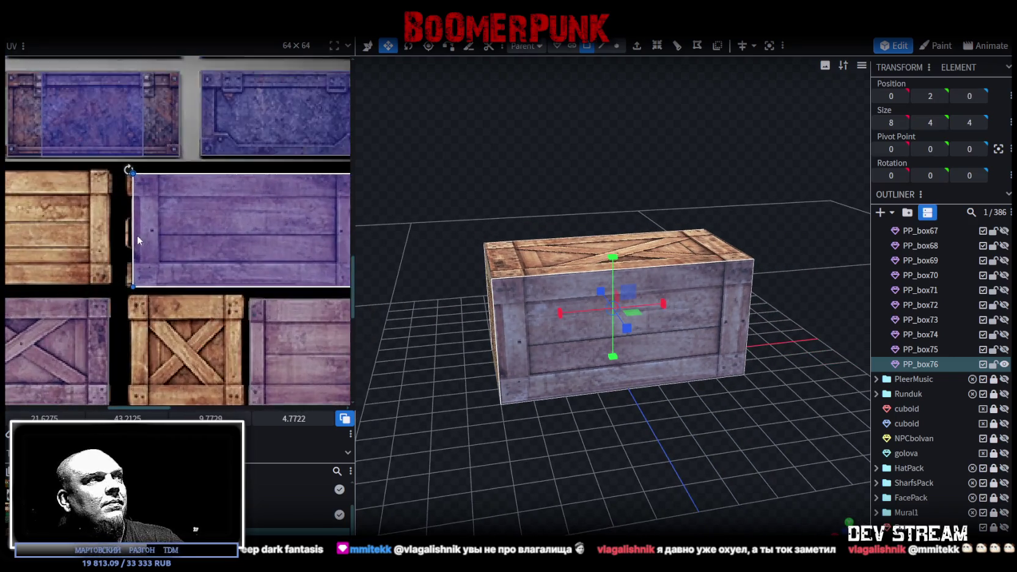
scroll(147, 222, "up", 2)
left_click_drag(151, 217, 169, 217)
key("ctrl+z")
key("ctrl+z")
scroll(709, 497, "down", 2)
mouse_move(709, 494)
left_mouse_down()
mouse_move(624, 471)
mouse_move(697, 448)
mouse_move(733, 453)
mouse_move(719, 455)
left_mouse_up()
left_click(703, 471)
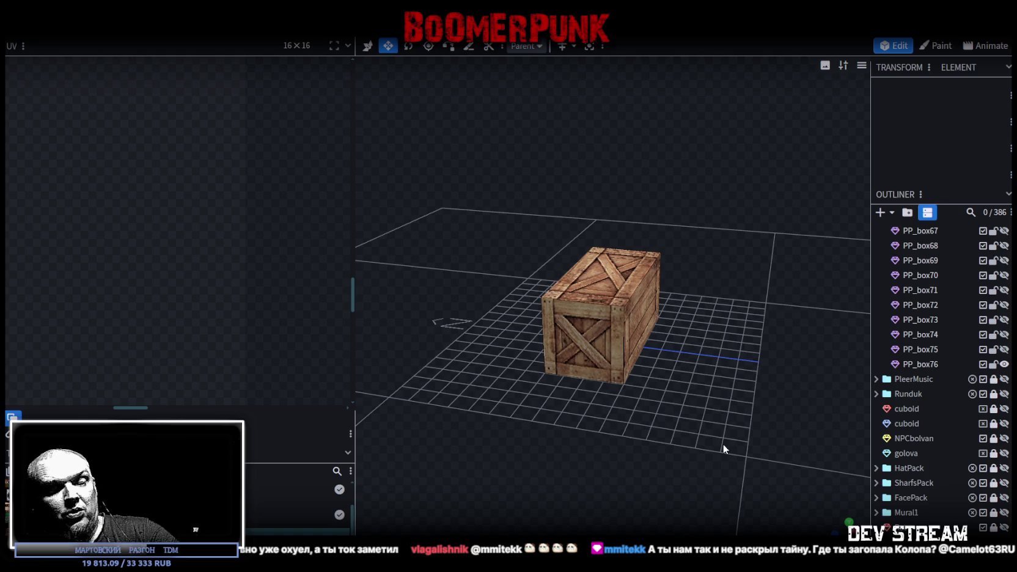
left_click_drag(723, 443, 700, 425)
scroll(700, 425, "up", 5)
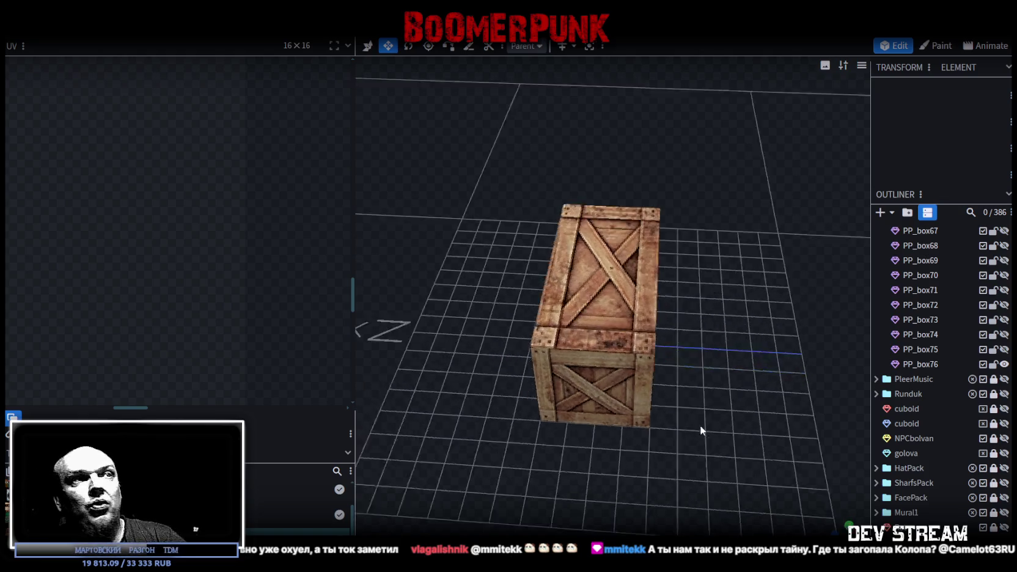
left_click(735, 343)
left_click_drag(791, 276, 741, 296)
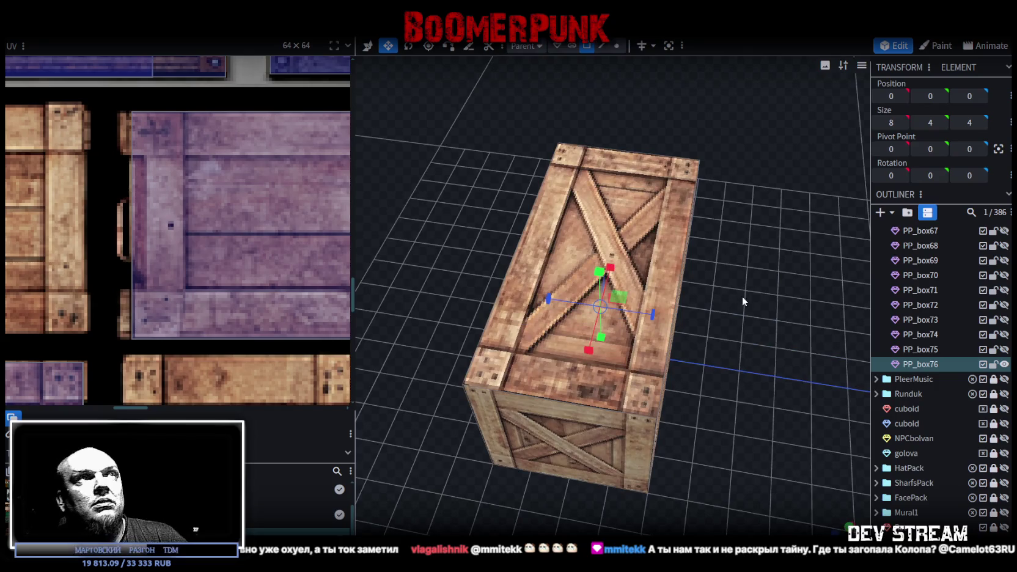
left_click(611, 245)
mouse_move(610, 244)
left_mouse_down()
mouse_move(714, 134)
mouse_move(576, 337)
mouse_move(630, 104)
mouse_move(587, 242)
left_mouse_up()
mouse_move(733, 240)
left_mouse_down()
mouse_move(704, 173)
mouse_move(585, 177)
mouse_move(603, 182)
mouse_move(537, 336)
mouse_move(719, 152)
mouse_move(565, 139)
mouse_move(716, 336)
left_mouse_up()
left_click(536, 336)
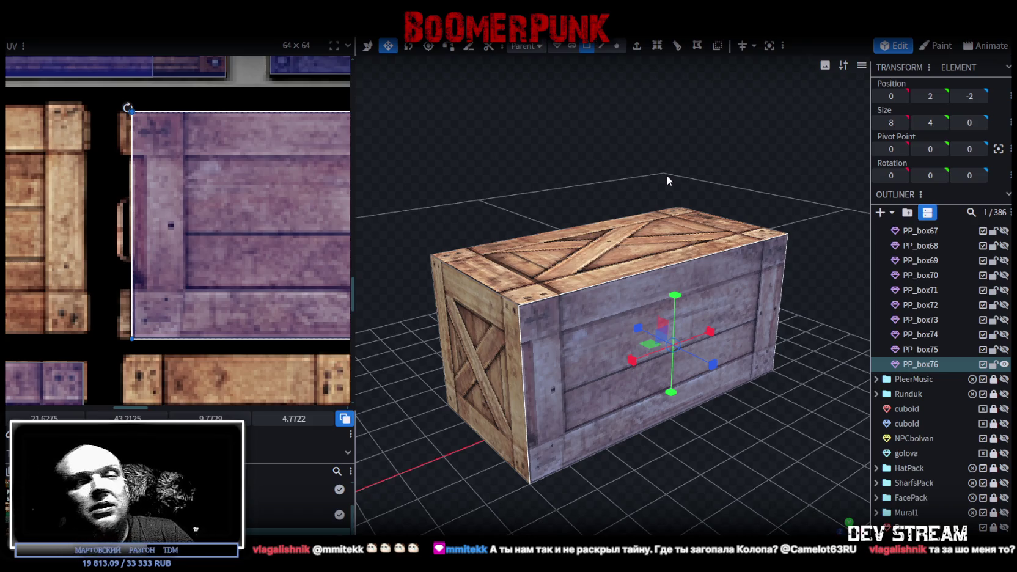
mouse_move(688, 183)
left_mouse_down()
mouse_move(624, 174)
mouse_move(637, 175)
left_mouse_up()
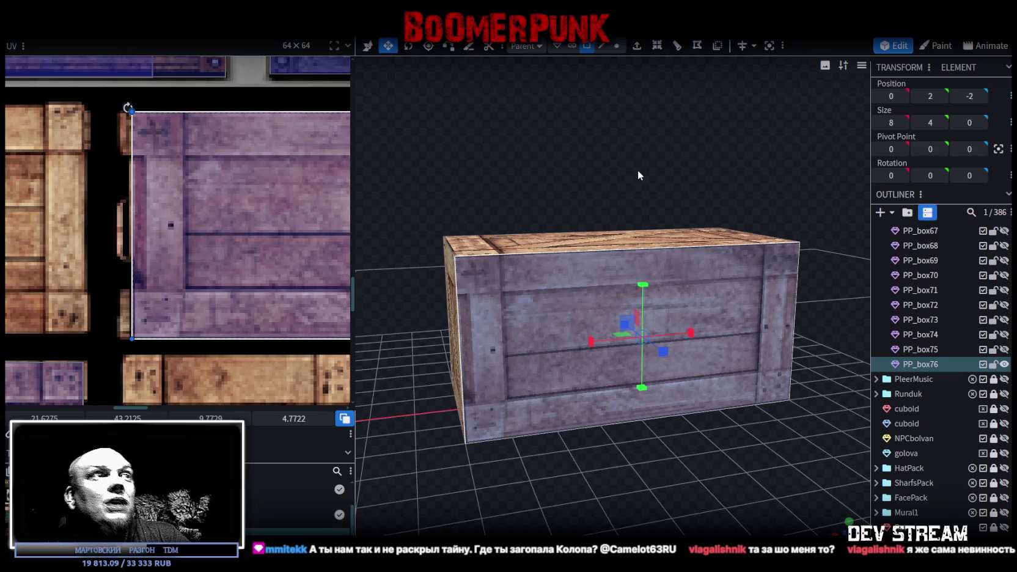
left_click_drag(637, 170, 632, 156)
mouse_move(607, 316)
left_mouse_down()
mouse_move(607, 184)
mouse_move(575, 198)
mouse_move(623, 167)
mouse_move(439, 179)
mouse_move(733, 259)
left_mouse_up()
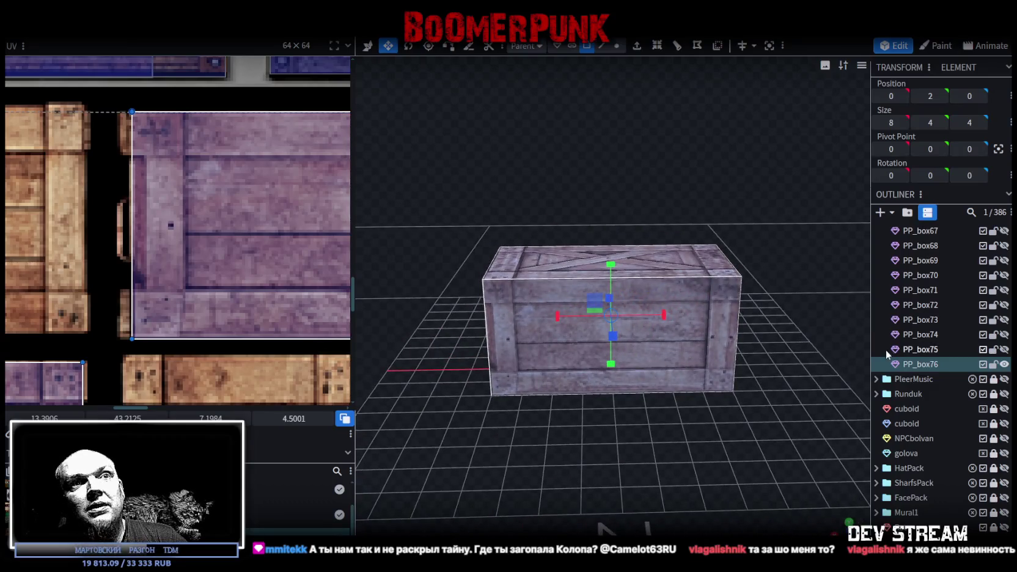
Step: Duplicate the crate as PP_box77 and flatten it to 8×1.5×4 at position 0, 0.75, 0
key("ctrl+v")
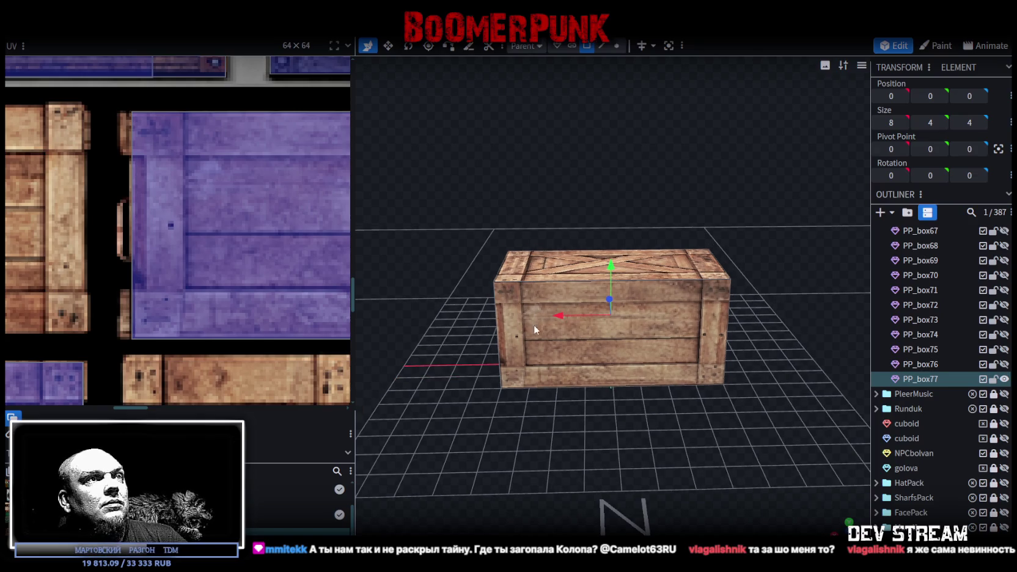
mouse_move(534, 321)
left_mouse_down()
mouse_move(609, 209)
mouse_move(619, 220)
mouse_move(620, 293)
mouse_move(613, 278)
left_mouse_up()
mouse_move(522, 239)
left_mouse_down()
mouse_move(559, 251)
mouse_move(553, 285)
mouse_move(539, 259)
mouse_move(623, 403)
mouse_move(622, 334)
left_mouse_up()
Step: Map PP_box77's underside UV onto the plain plank panel tile
scroll(146, 248, "down", 3)
scroll(156, 244, "down", 2)
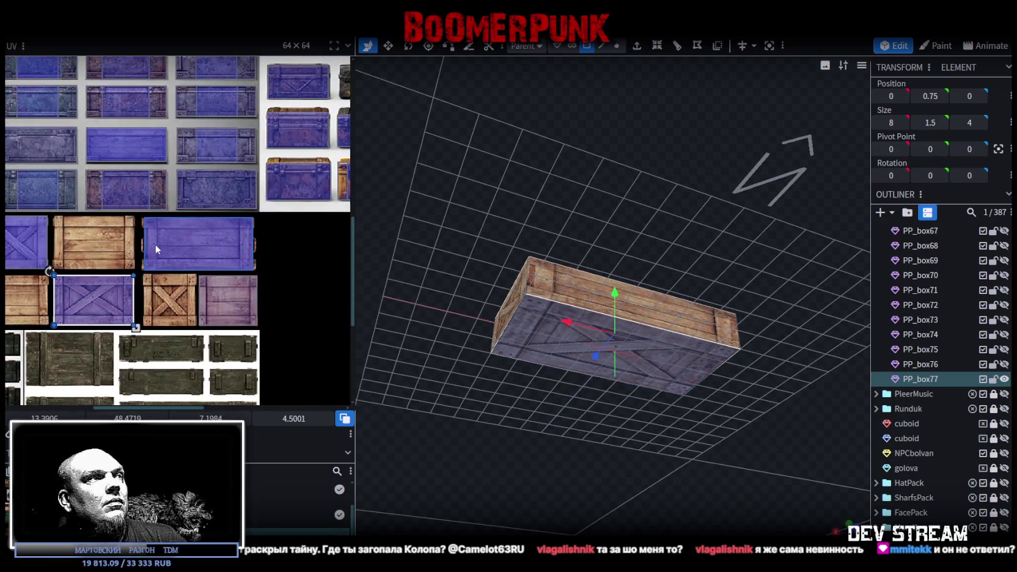
left_click_drag(82, 291, 166, 246)
scroll(135, 220, "up", 2)
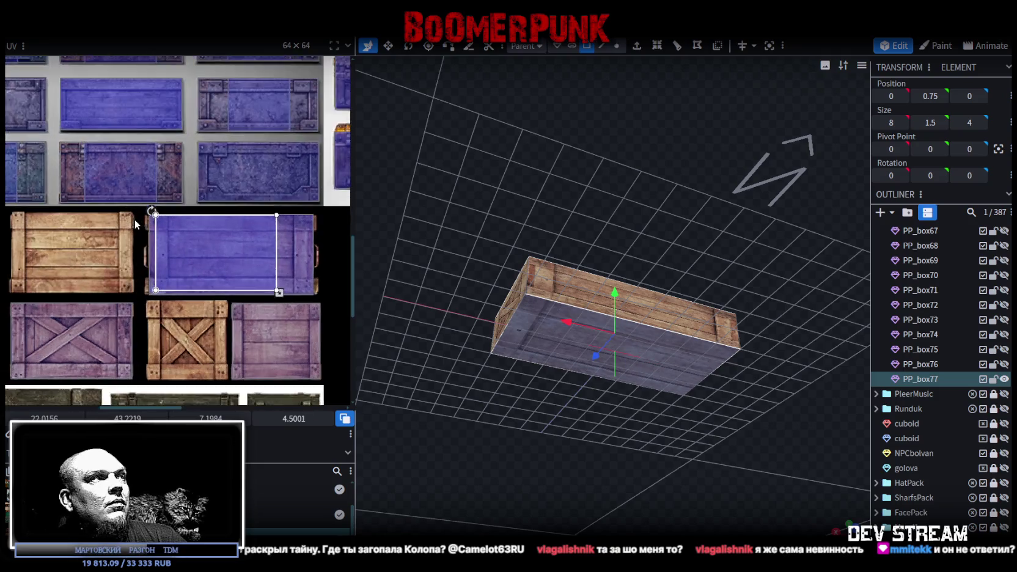
scroll(162, 227, "up", 2)
scroll(162, 228, "up", 2)
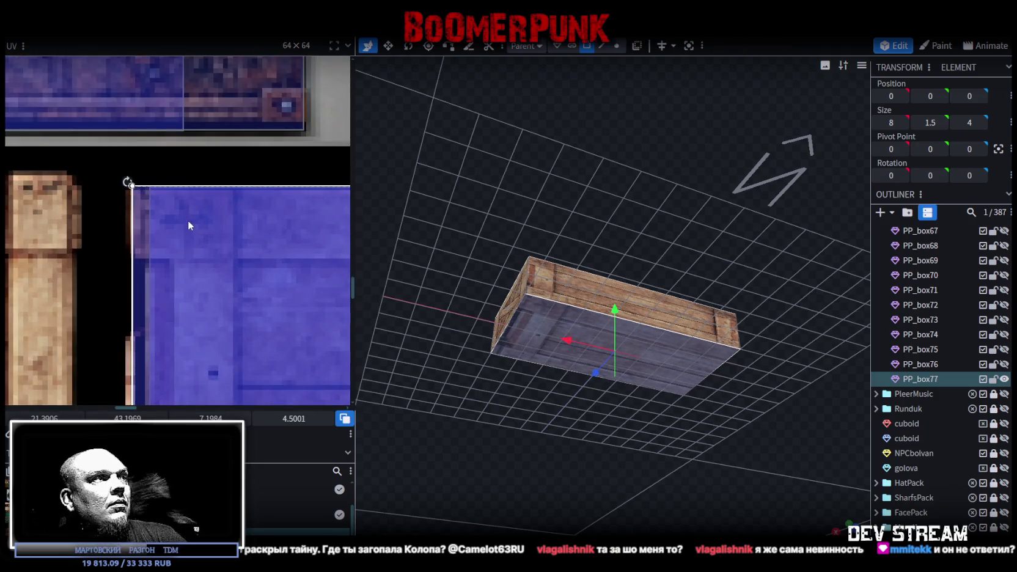
left_click_drag(192, 222, 198, 224)
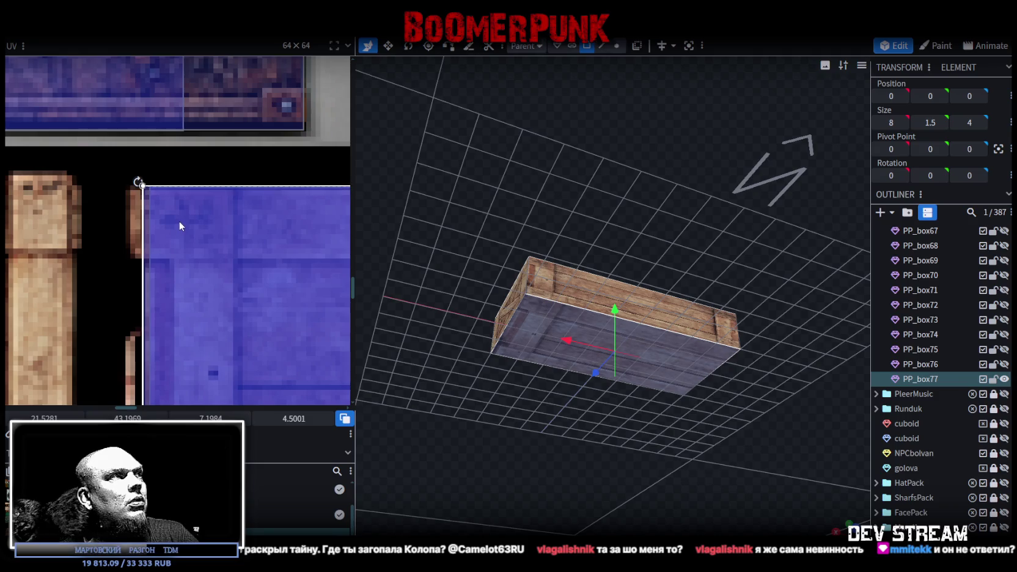
Step: Widen the underside mapping across the whole panel tile and check the slab from above and side
scroll(215, 272, "down", 3)
scroll(25, 239, "up", 2)
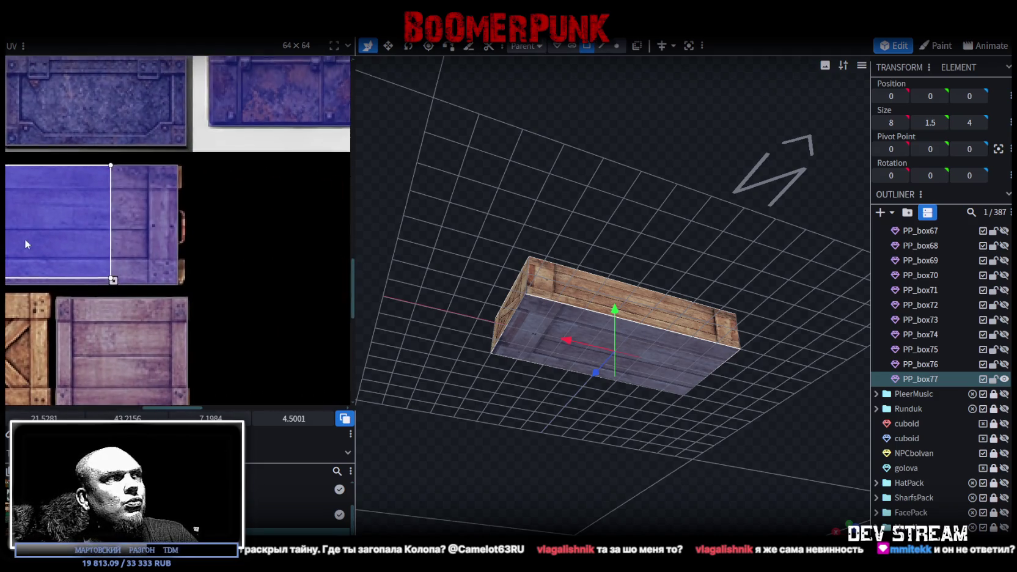
scroll(117, 278, "up", 2)
mouse_move(105, 280)
left_mouse_down()
mouse_move(220, 288)
mouse_move(218, 276)
left_mouse_up()
scroll(212, 288, "up", 2)
scroll(202, 269, "up", 1)
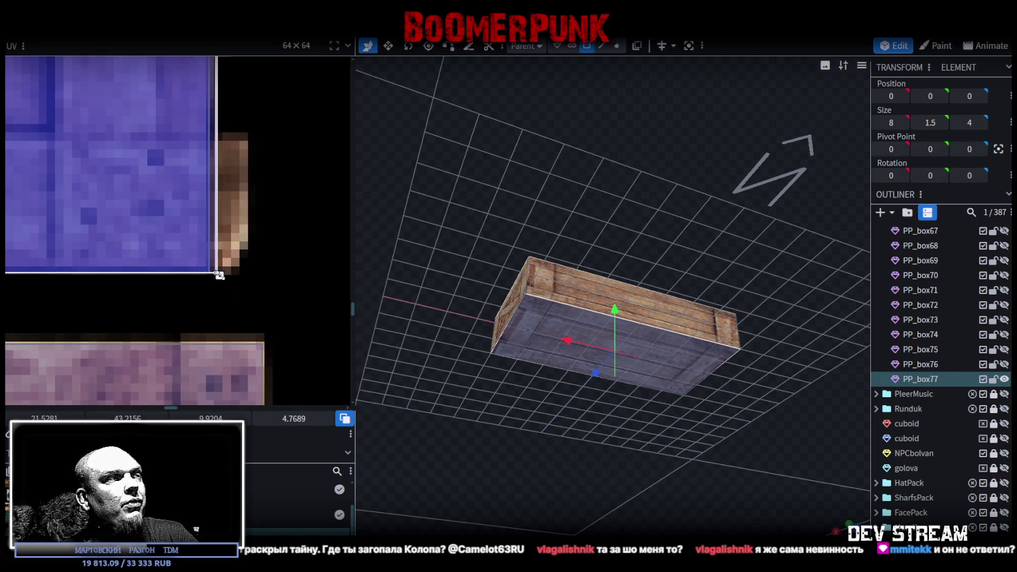
mouse_move(439, 244)
left_mouse_down()
mouse_move(478, 343)
mouse_move(413, 352)
left_mouse_up()
mouse_move(510, 407)
left_mouse_down()
mouse_move(688, 462)
mouse_move(616, 427)
mouse_move(591, 459)
mouse_move(646, 443)
left_mouse_up()
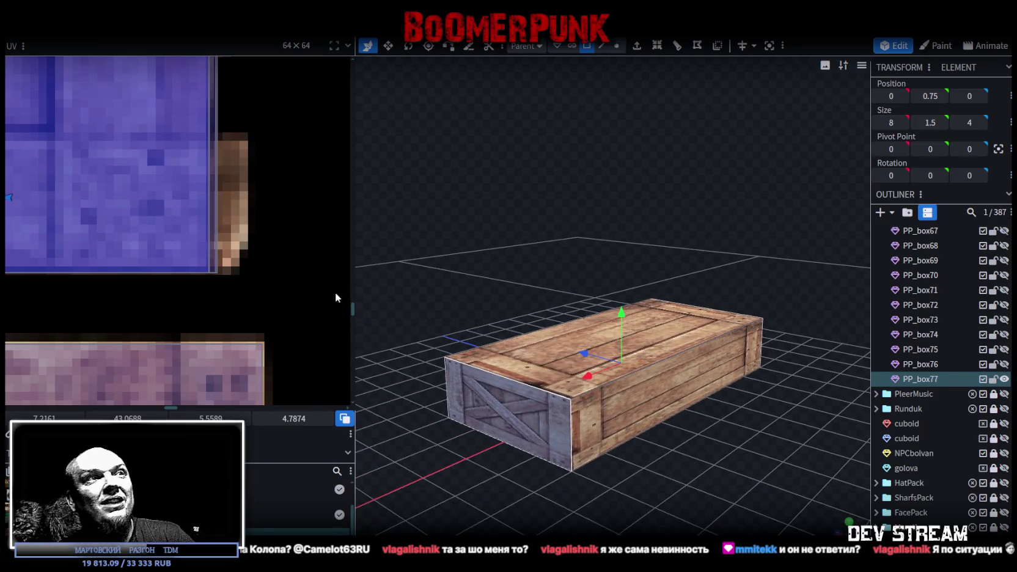
scroll(127, 245, "down", 2)
scroll(122, 244, "down", 2)
scroll(122, 243, "down", 2)
scroll(300, 276, "down", 2)
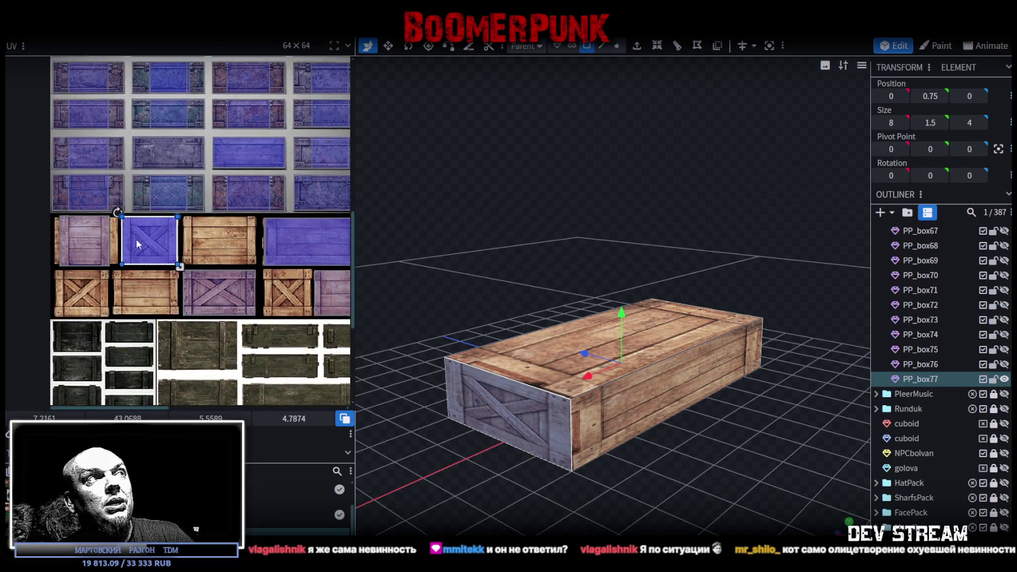
Step: Retexture the flat crate's end face with a plank crate tile
left_click_drag(136, 243, 151, 304)
left_click_drag(527, 485, 484, 440)
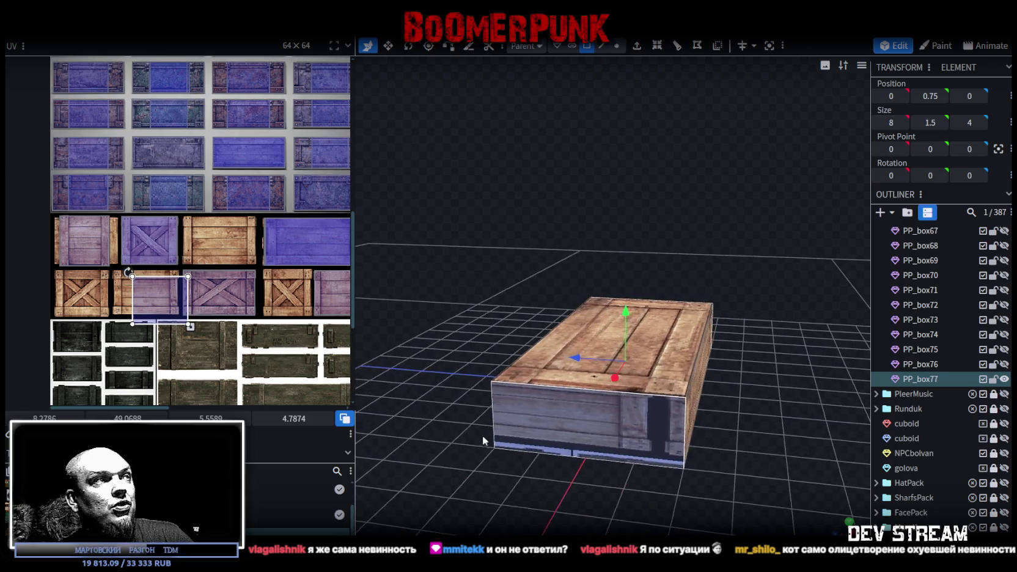
scroll(146, 261, "up", 2)
scroll(171, 263, "up", 2)
scroll(208, 267, "down", 2)
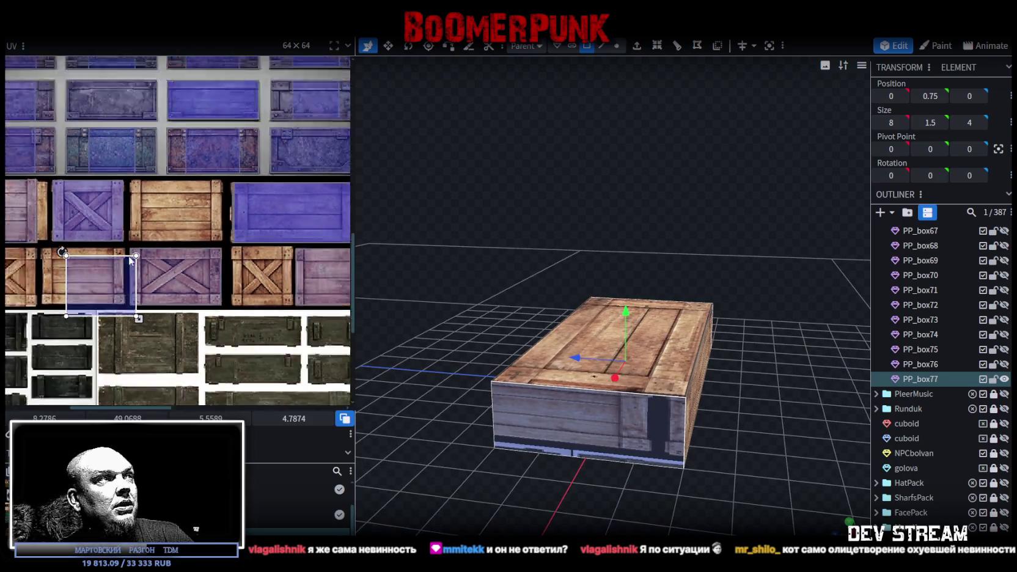
scroll(229, 269, "down", 1)
scroll(281, 256, "down", 1)
scroll(235, 247, "up", 1)
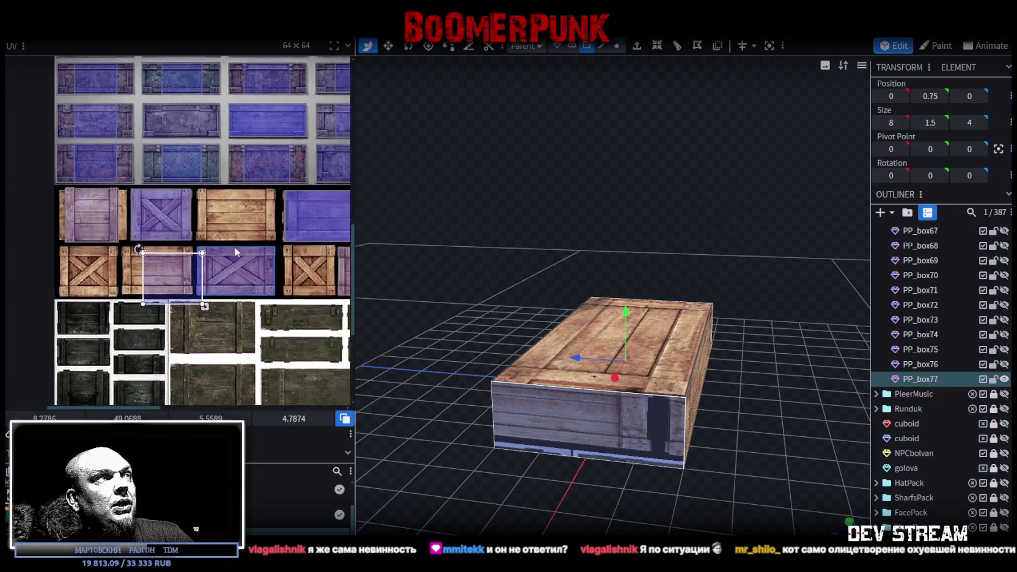
scroll(242, 240, "up", 1)
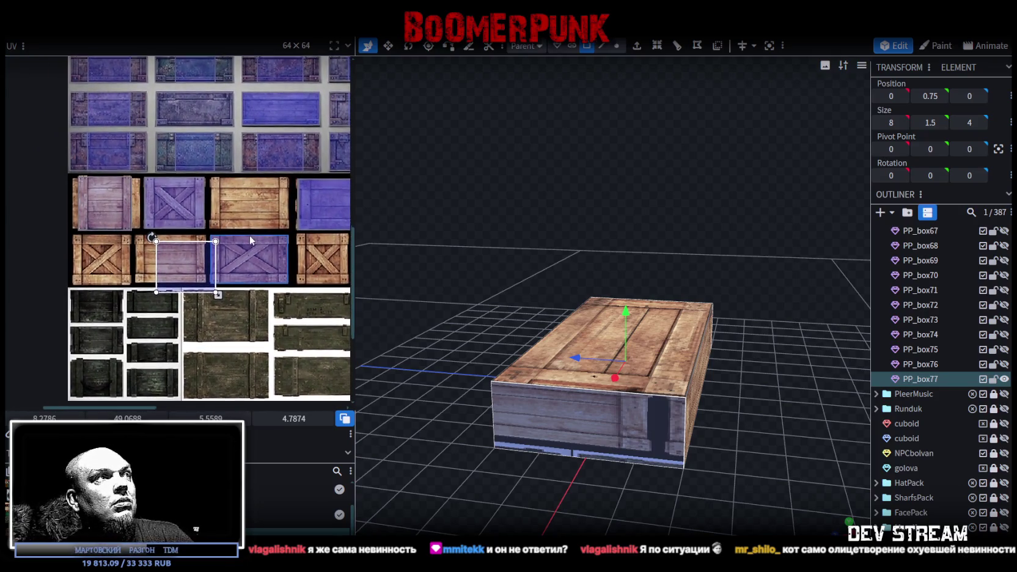
scroll(142, 234, "down", 1)
Step: Map the X-brace tile onto the crate's front face
left_click_drag(142, 234, 241, 233)
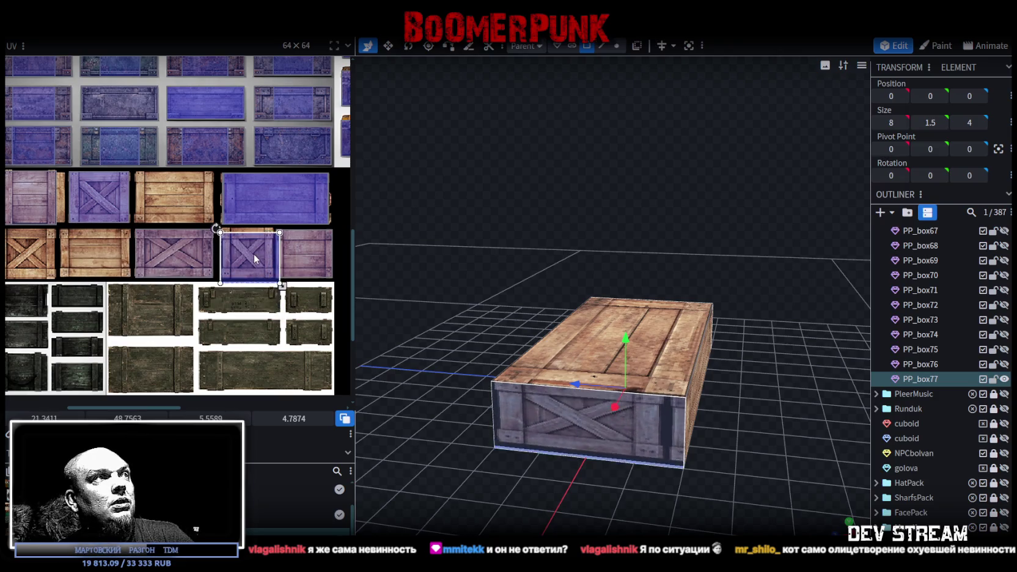
scroll(240, 233, "up", 3)
scroll(179, 229, "up", 1)
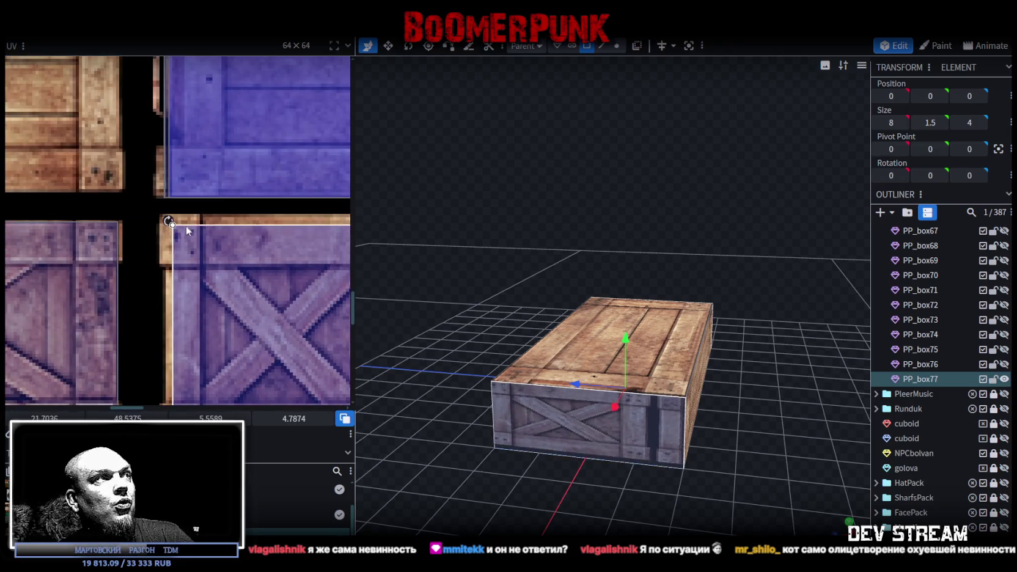
scroll(182, 230, "up", 2)
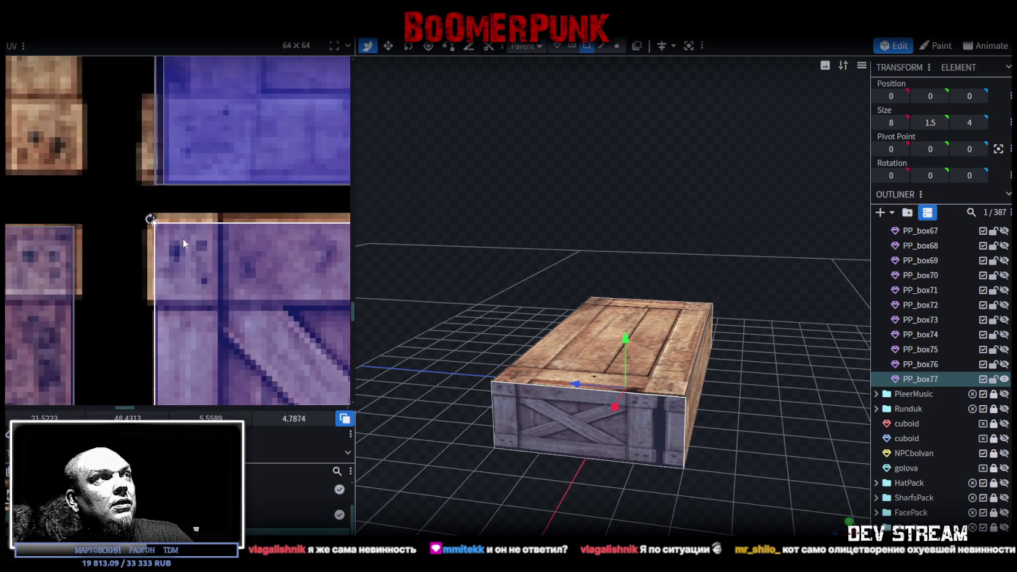
scroll(233, 257, "down", 1)
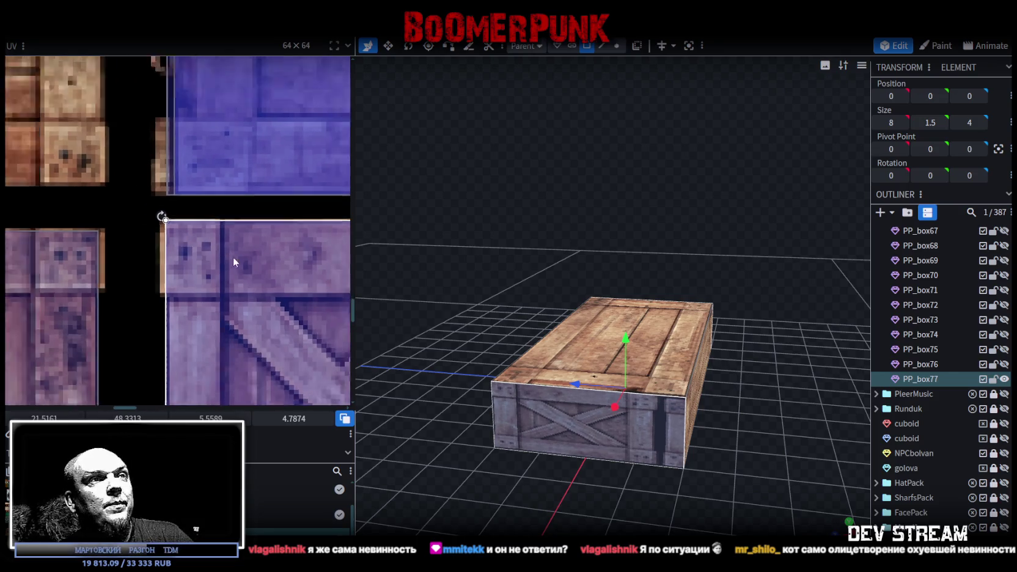
scroll(230, 214, "down", 1)
scroll(230, 212, "down", 2)
scroll(273, 267, "right", 2)
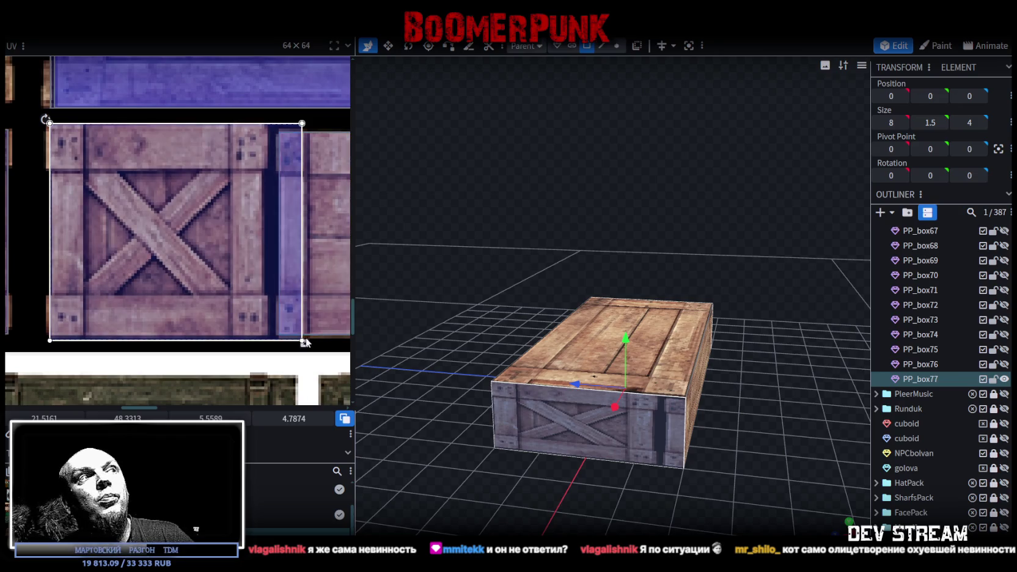
Step: Shrink the front-face UV from the full X-brace panel to a thin strip
mouse_move(302, 343)
left_mouse_down()
mouse_move(265, 172)
mouse_move(241, 191)
left_mouse_up()
scroll(266, 173, "up", 1)
scroll(251, 181, "up", 2)
scroll(251, 181, "up", 2)
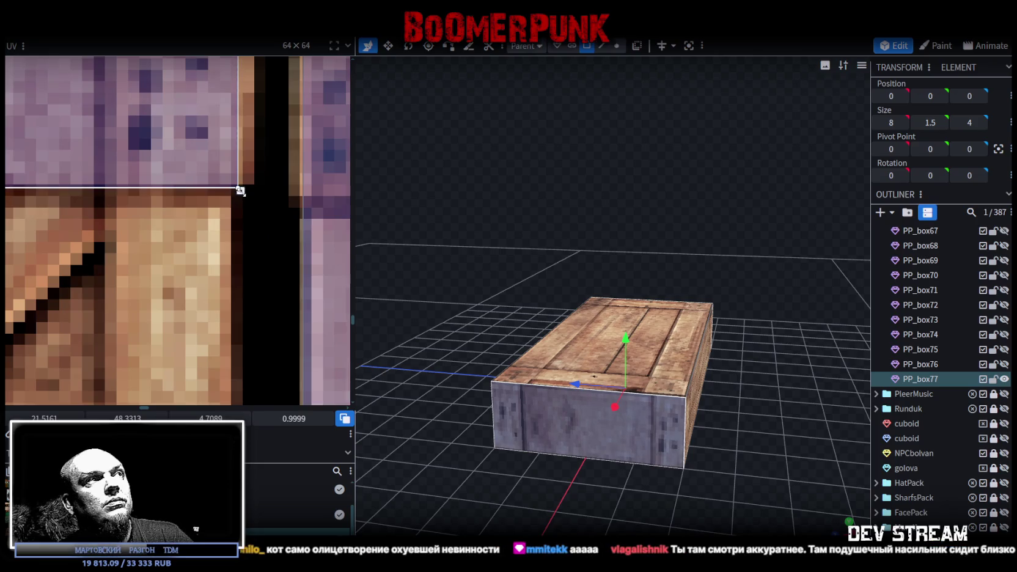
scroll(239, 198, "down", 3)
scroll(308, 258, "up", 2)
scroll(123, 179, "up", 2)
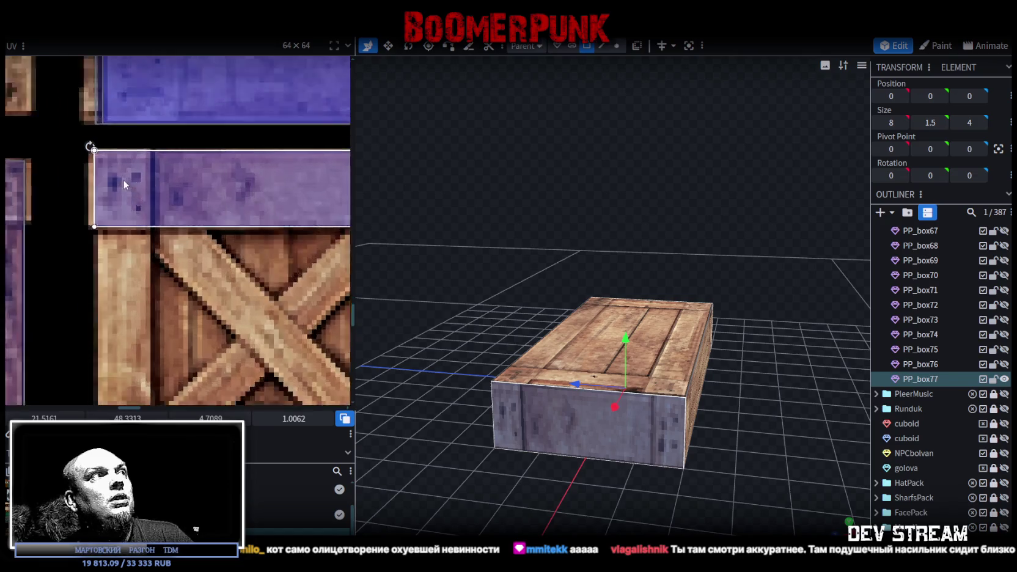
scroll(124, 178, "up", 2)
scroll(135, 180, "down", 3)
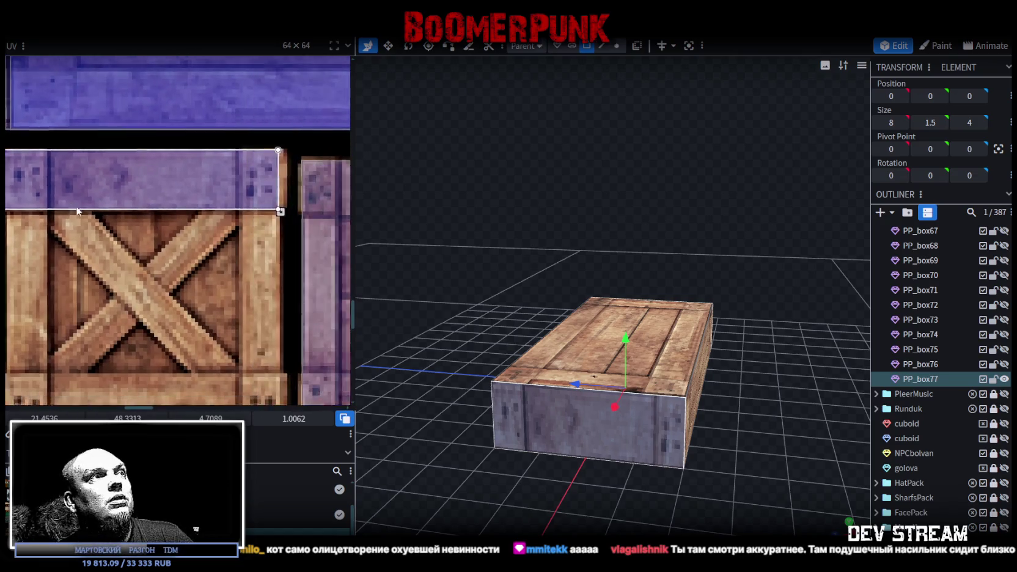
scroll(183, 201, "up", 2)
scroll(208, 222, "up", 2)
Step: Fine-tune the strip's width in front view and move it onto the purple crate's edge
left_click_drag(202, 221, 216, 222)
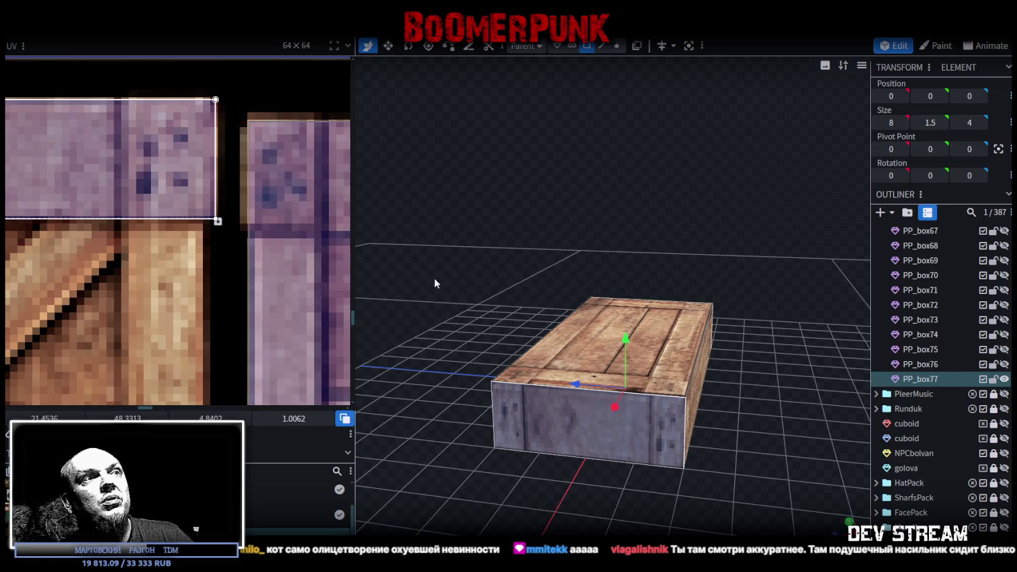
key("KP_1")
mouse_move(217, 220)
left_mouse_down()
mouse_move(195, 221)
mouse_move(215, 221)
left_mouse_up()
scroll(193, 219, "down", 3)
scroll(193, 218, "down", 2)
scroll(193, 219, "down", 1)
mouse_move(146, 183)
left_mouse_down()
mouse_move(270, 194)
mouse_move(143, 318)
left_mouse_up()
scroll(183, 318, "down", 2)
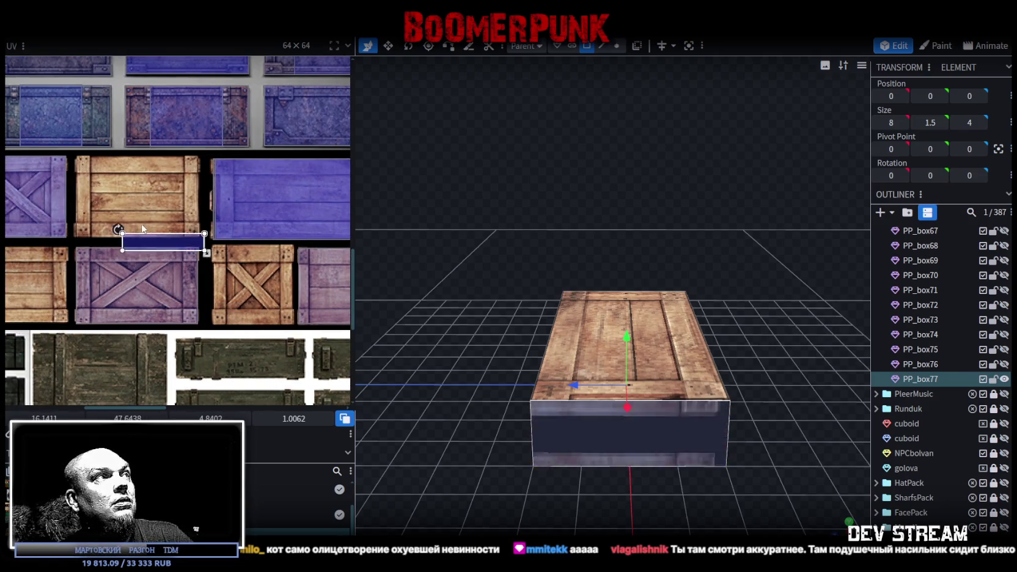
Step: Move the front-face UV onto the wooden plank and stretch it across the plank
left_click_drag(233, 326, 112, 196)
scroll(105, 231, "up", 3)
left_click_drag(105, 232, 104, 156)
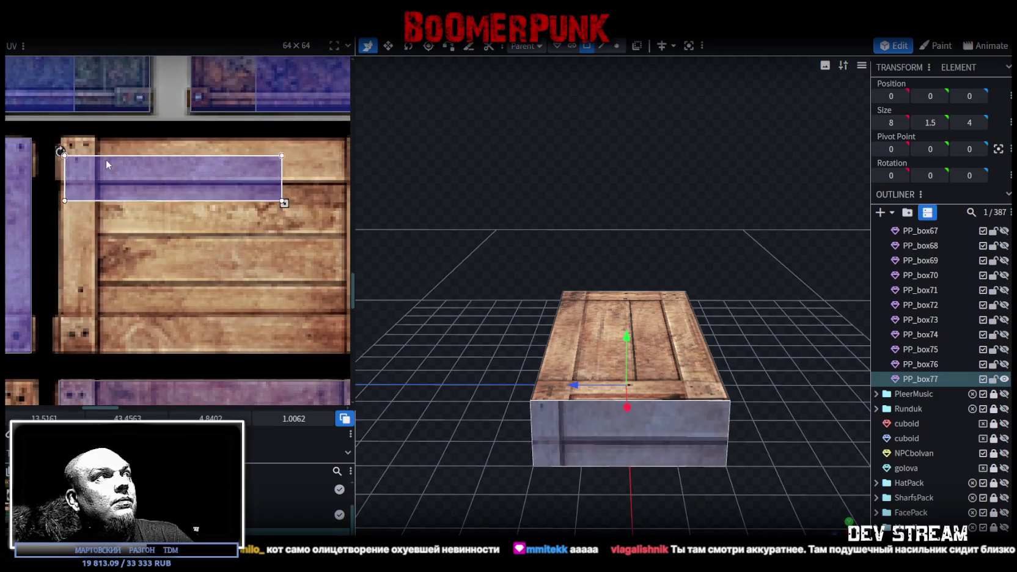
scroll(93, 153, "up", 2)
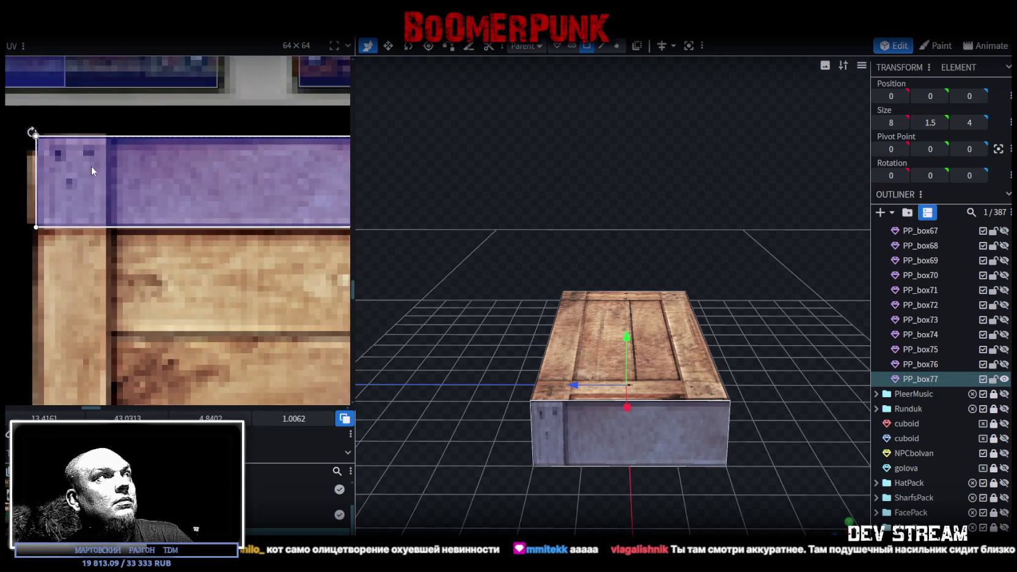
scroll(91, 183, "down", 3)
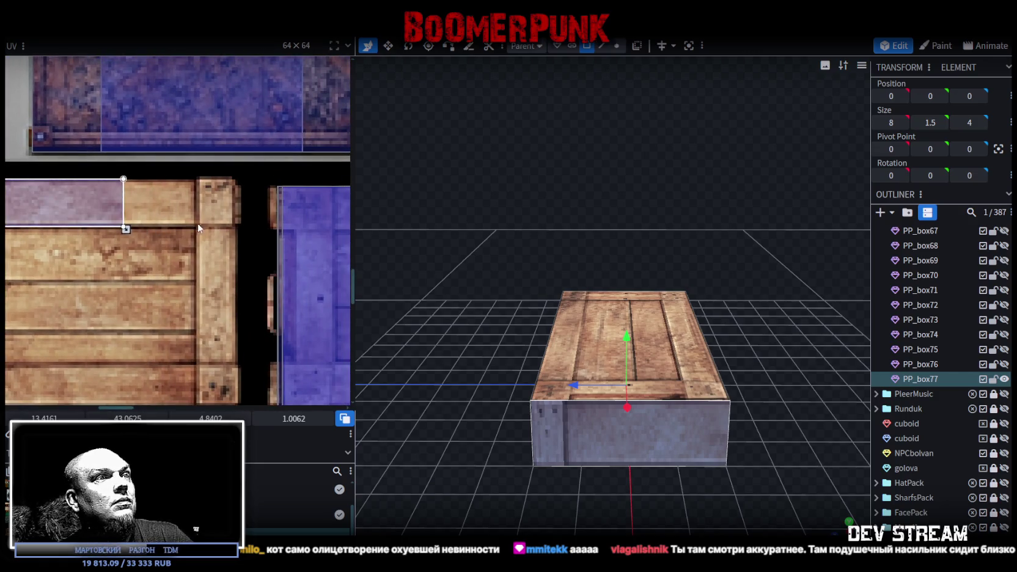
left_click_drag(126, 229, 234, 234)
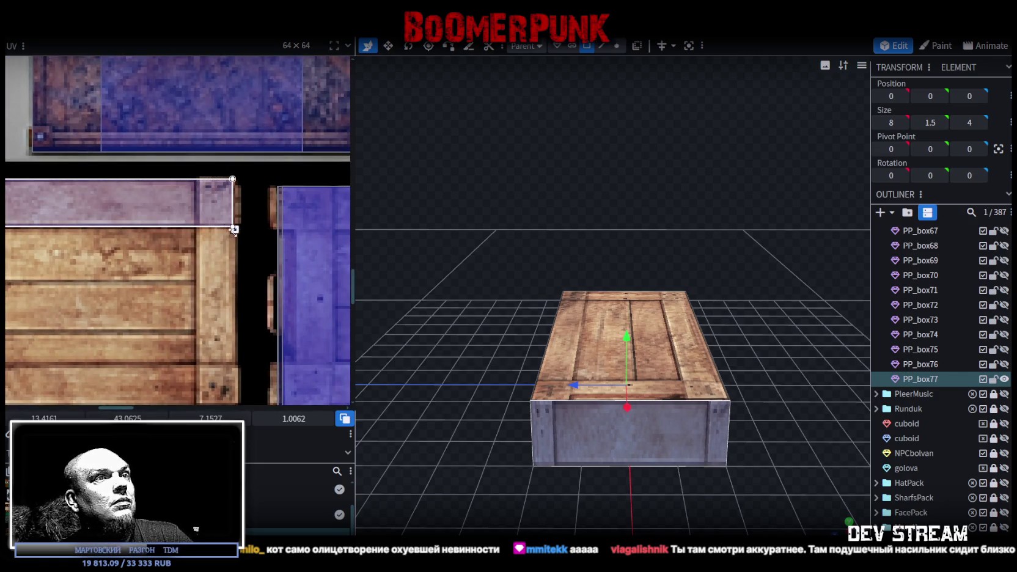
scroll(202, 251, "down", 2)
scroll(199, 256, "down", 2)
middle_click_drag(199, 258, 267, 241)
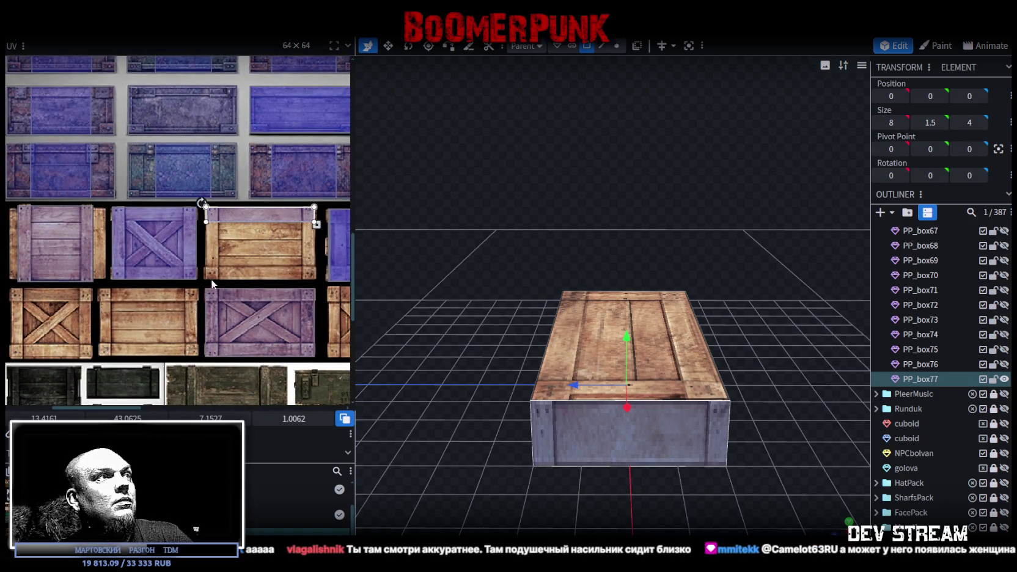
key("ctrl+z")
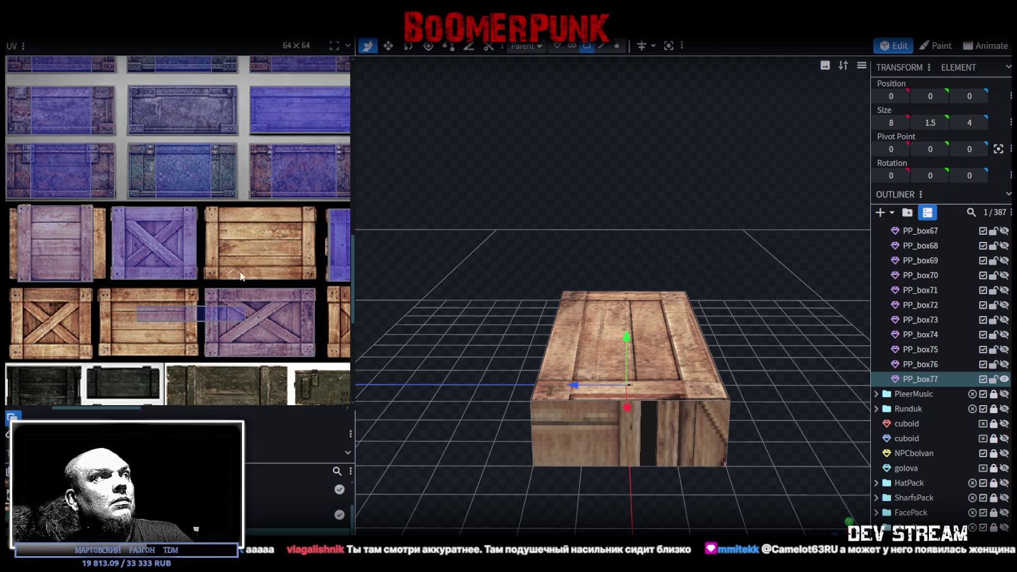
Step: Rotate the front-face UV a quarter turn with Rotate UV
left_click(187, 314)
right_click(187, 317)
left_click(162, 338)
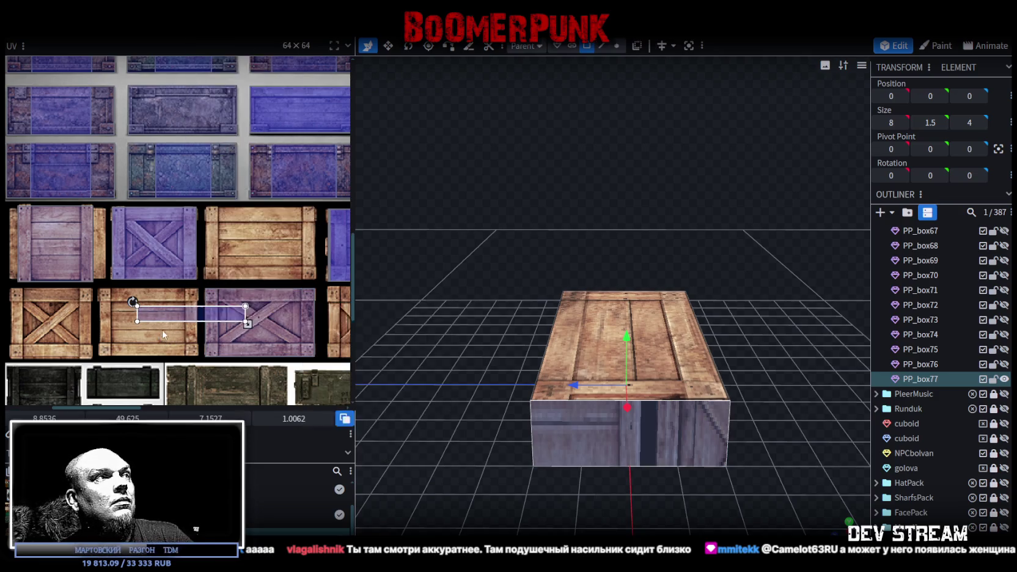
right_click(187, 311)
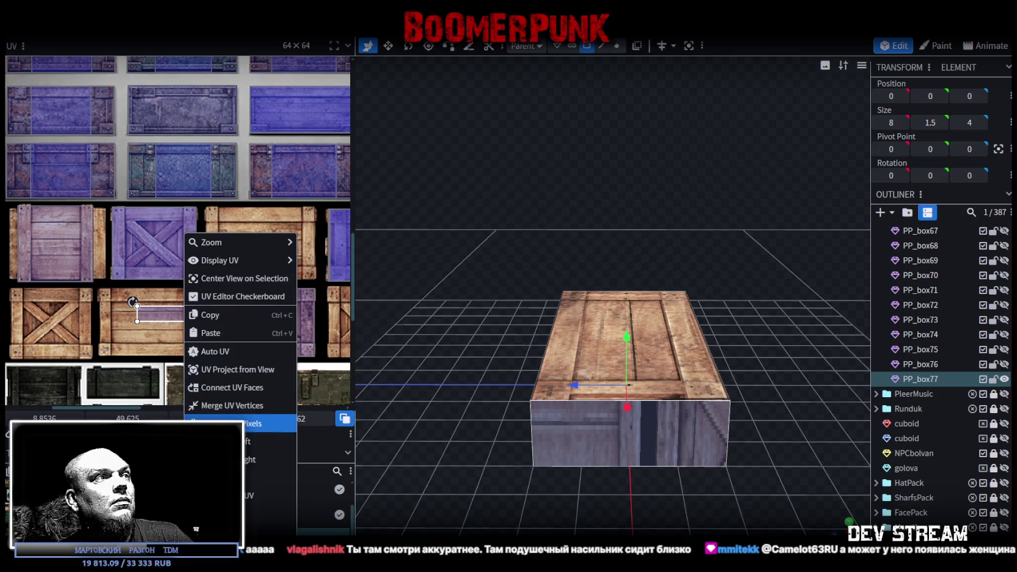
left_click(208, 440)
Step: Drag the rotated front-face UV onto another crate tile of the atlas
left_click_drag(189, 295, 122, 328)
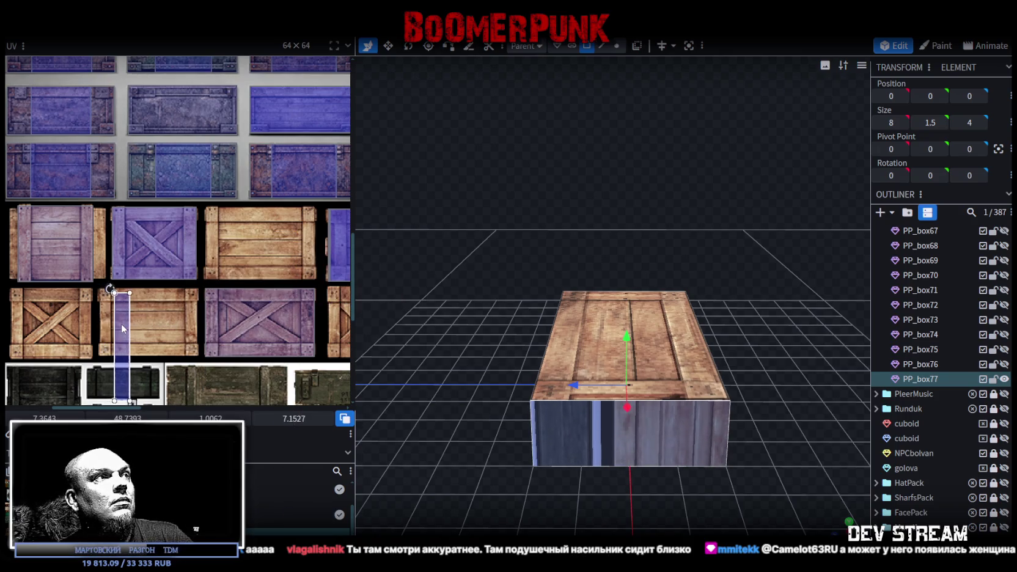
scroll(116, 324, "down", 1)
scroll(104, 320, "right", 2)
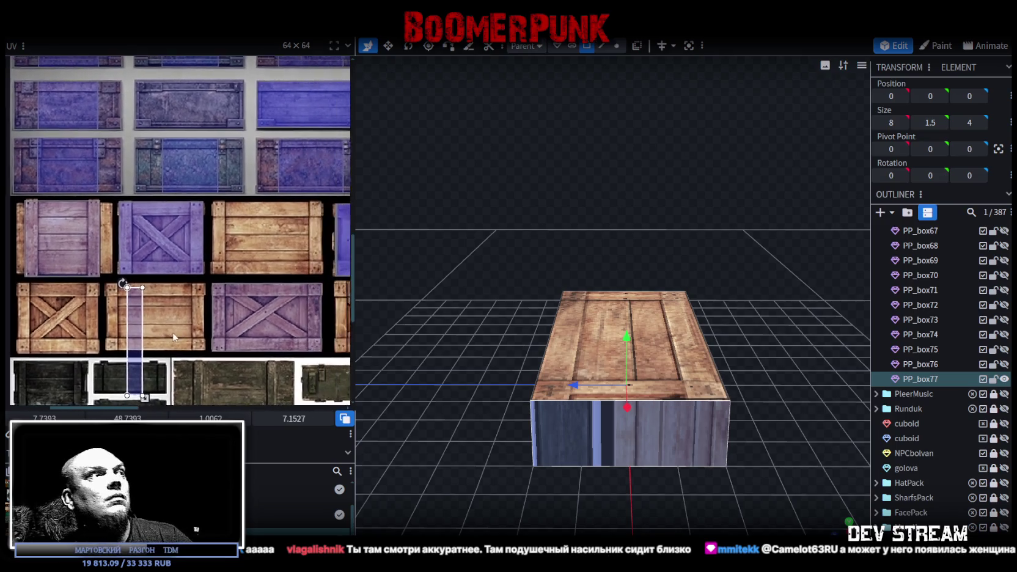
scroll(95, 318, "right", 2)
scroll(94, 318, "down", 1)
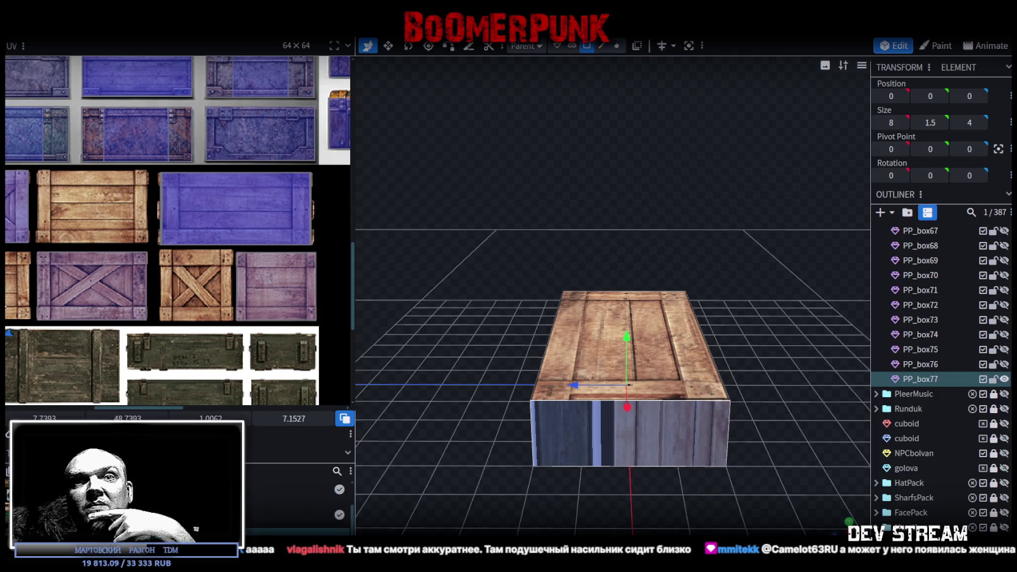
scroll(6, 302, "left", 1)
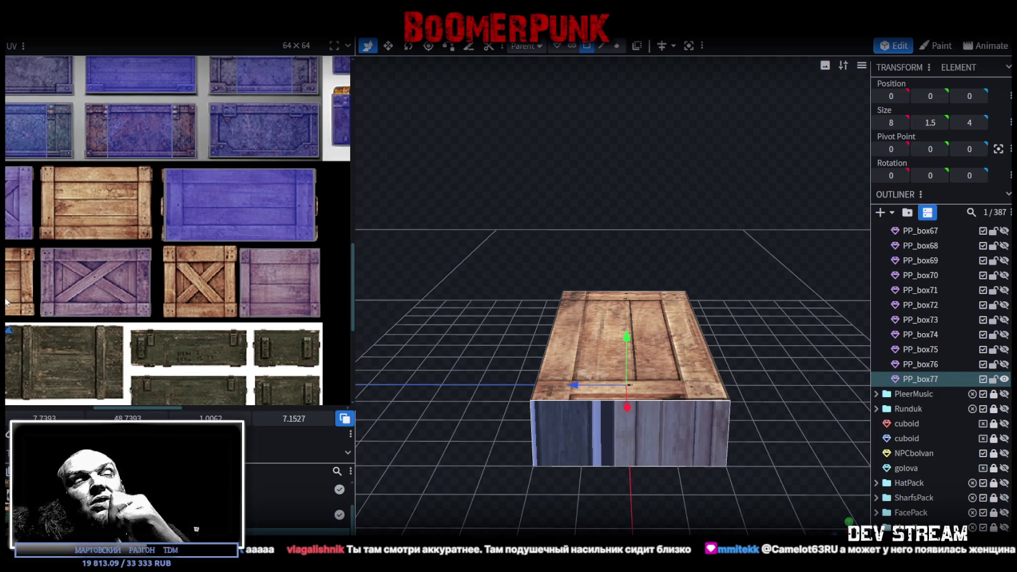
mouse_move(6, 302)
middle_mouse_down()
mouse_move(84, 298)
mouse_move(74, 296)
middle_mouse_up()
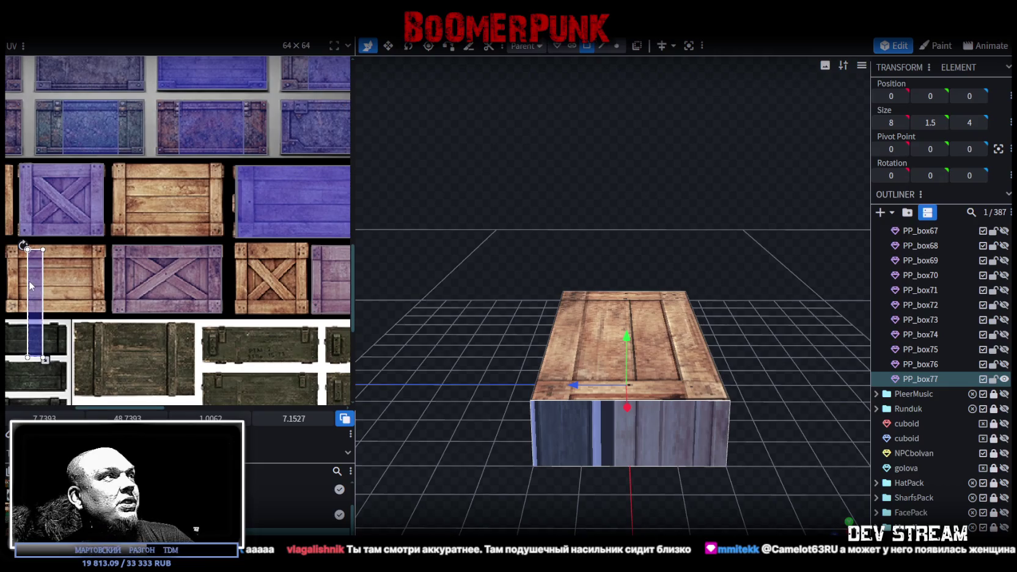
left_click_drag(48, 286, 267, 267)
Step: Rotate the front-face UV right and place it on the rail above the X-brace tile
right_click(260, 232)
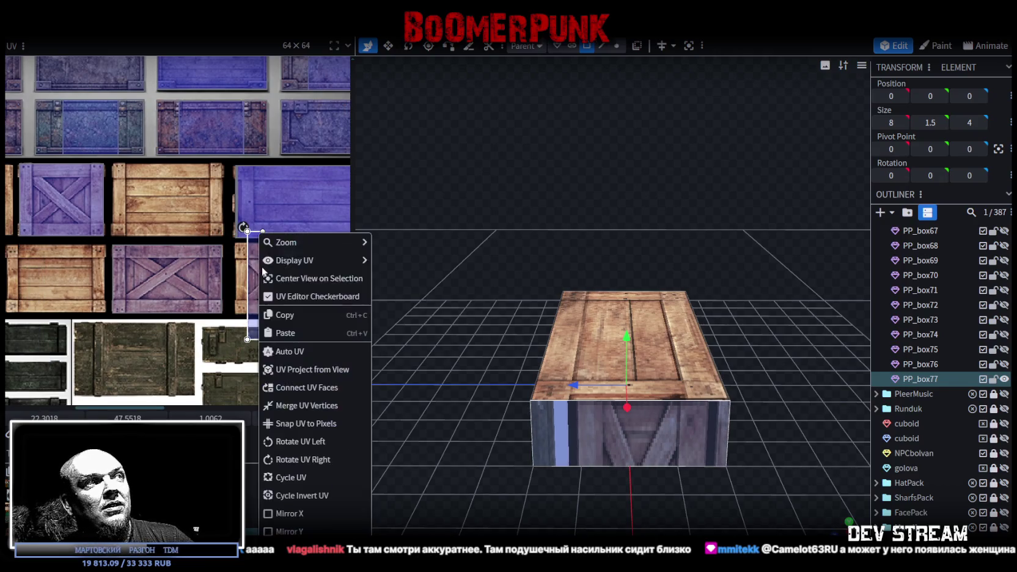
left_click(300, 459)
mouse_move(269, 286)
left_mouse_down()
mouse_move(252, 232)
mouse_move(270, 248)
left_mouse_up()
scroll(253, 233, "up", 2)
scroll(220, 261, "up", 2)
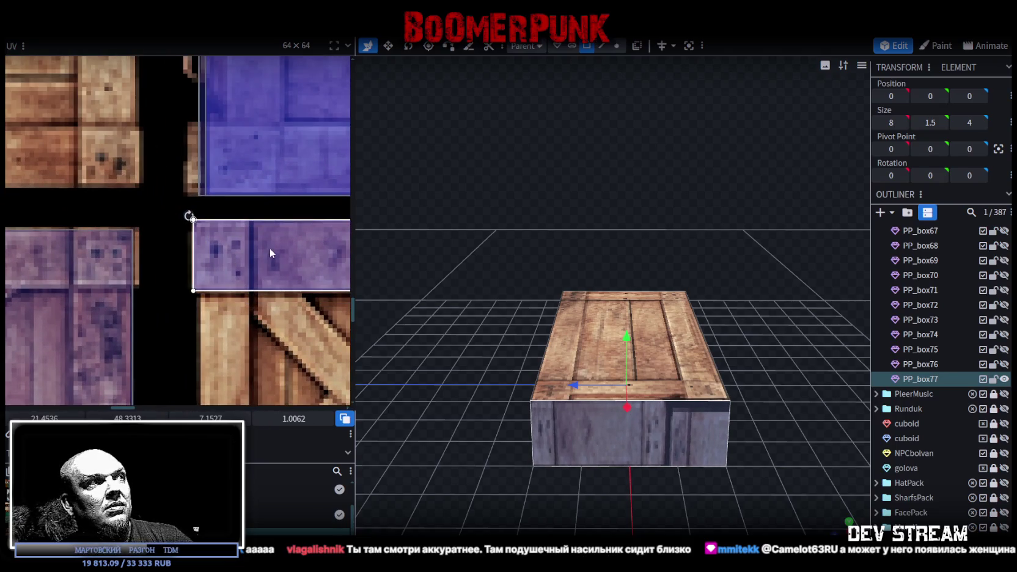
scroll(270, 249, "down", 2)
scroll(222, 291, "up", 3)
Step: Trim the UV's right and bottom edges to fit the purple rail
left_click_drag(278, 289, 189, 286)
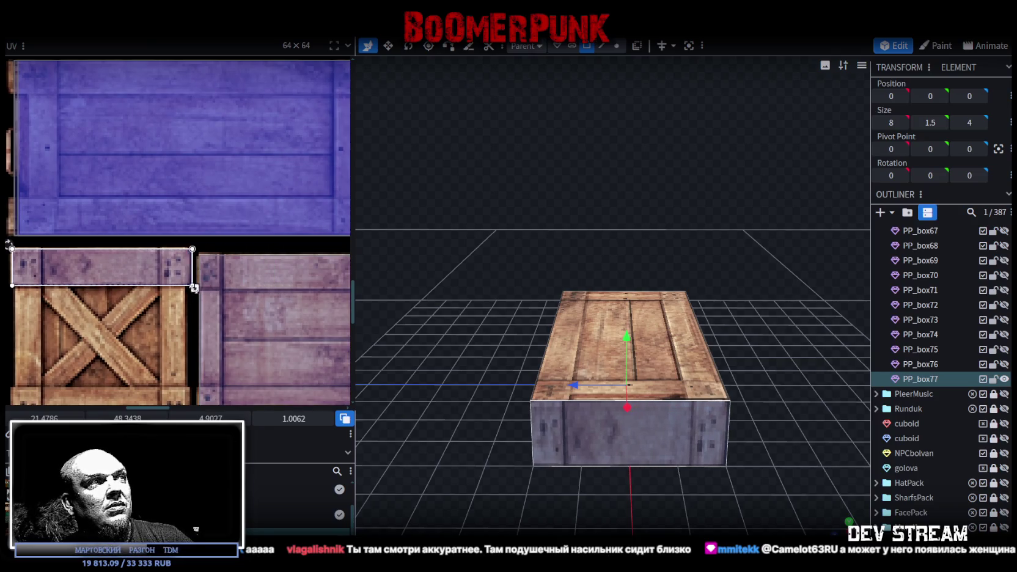
scroll(192, 273, "up", 1)
scroll(193, 274, "up", 2)
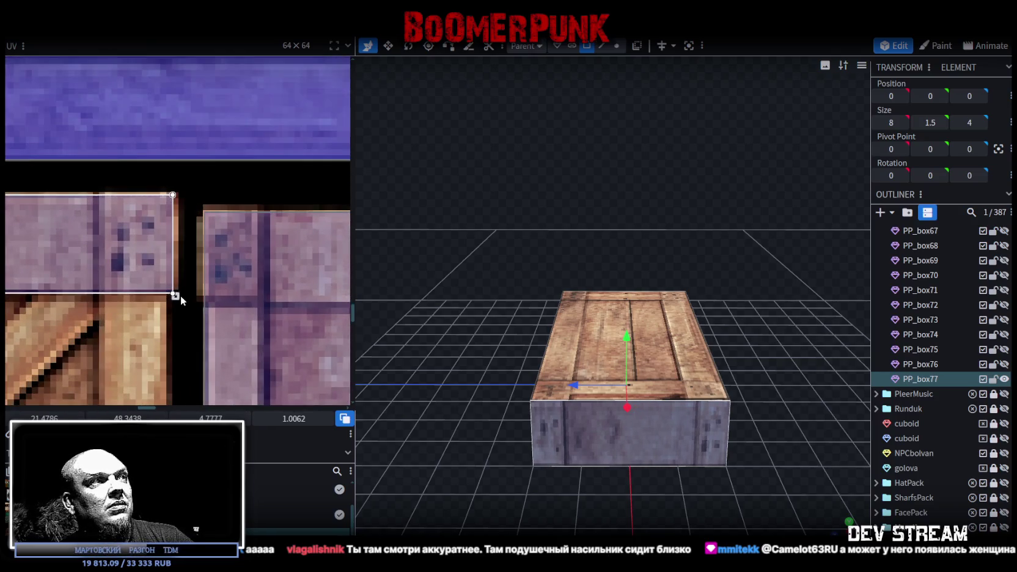
mouse_move(175, 293)
left_mouse_down()
mouse_move(136, 291)
mouse_move(179, 293)
left_mouse_up()
scroll(150, 303, "down", 1)
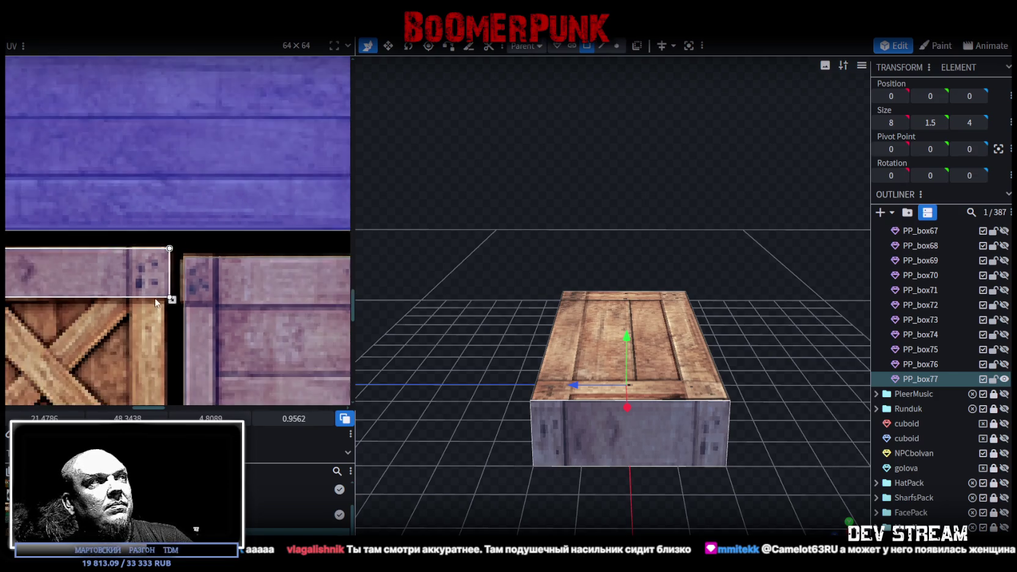
scroll(150, 302, "down", 3)
scroll(150, 303, "down", 2)
Step: Inspect the crate's front face, then move its UV onto the wooden crate tile
left_click_drag(435, 396, 496, 378)
scroll(91, 305, "up", 2)
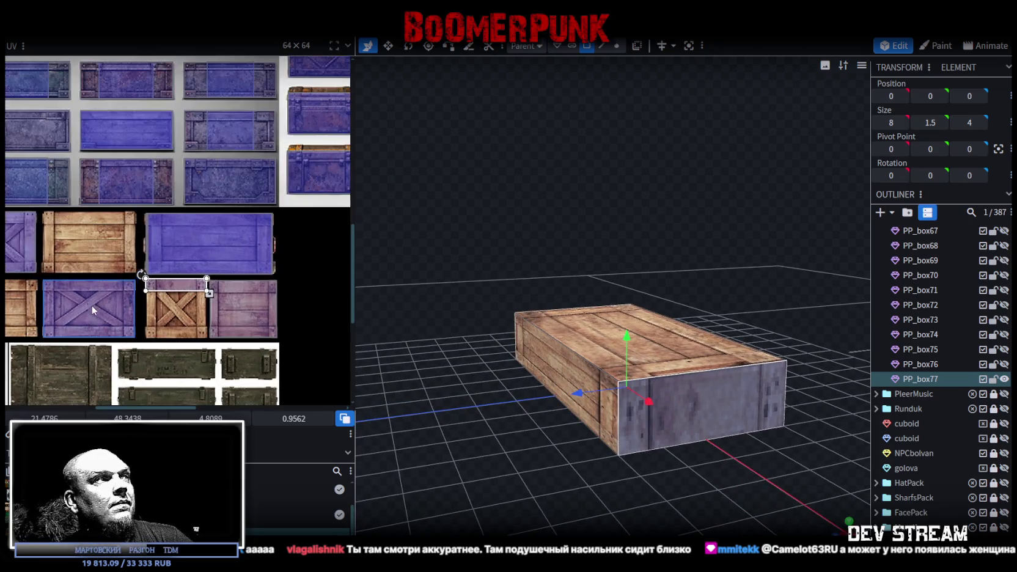
scroll(91, 305, "up", 1)
scroll(263, 308, "up", 1)
left_click_drag(261, 305, 77, 333)
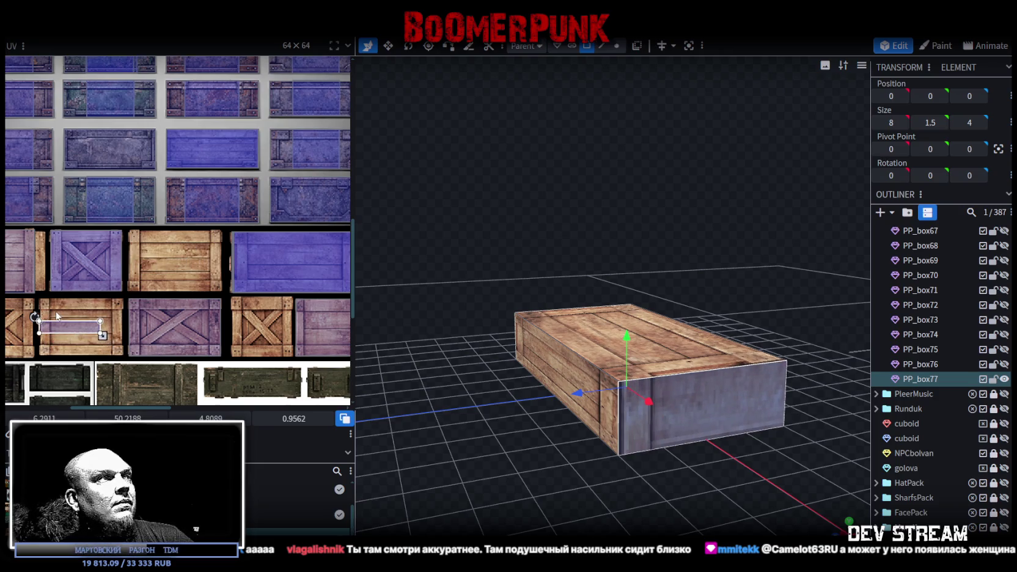
Step: Shift the UV up the wooden tile and enlarge it over the plank panel
scroll(42, 324, "up", 3)
left_click_drag(61, 330, 64, 290)
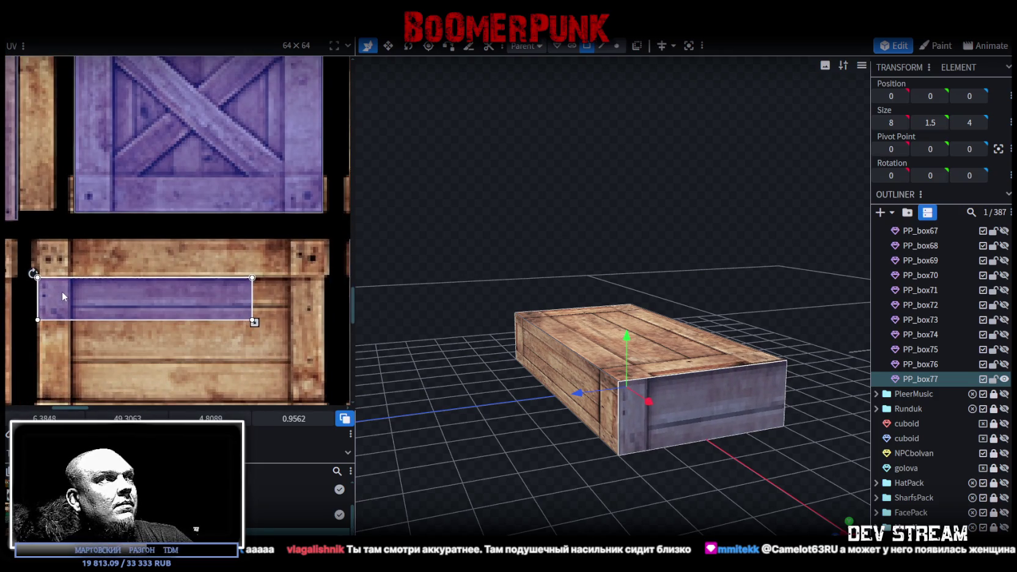
scroll(190, 330, "right", 2)
left_click_drag(195, 304, 253, 346)
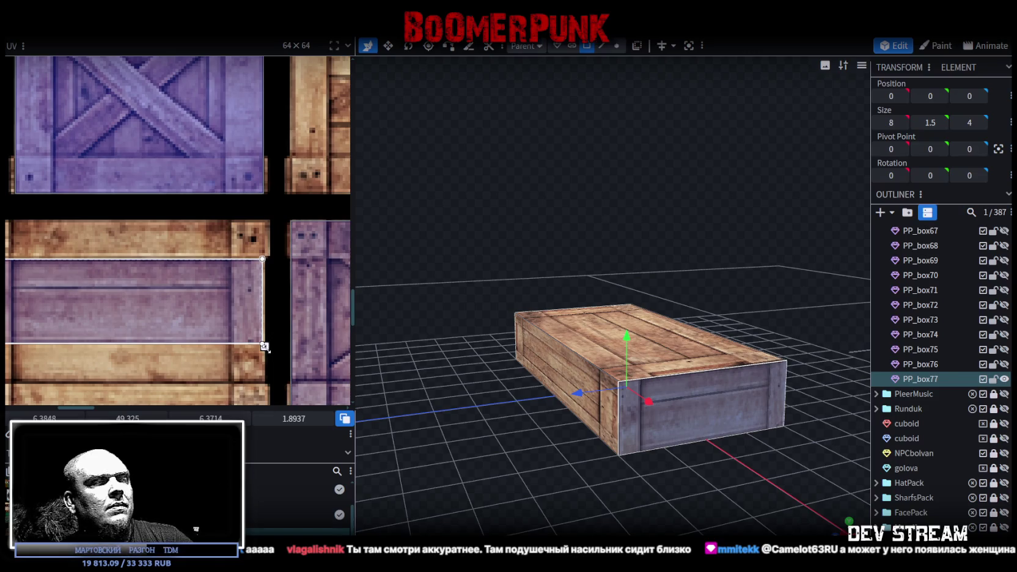
Step: Move the end face's texture onto the plank crate tile and narrow it to fit
scroll(264, 346, "down", 1)
scroll(262, 347, "down", 1)
scroll(252, 345, "down", 1)
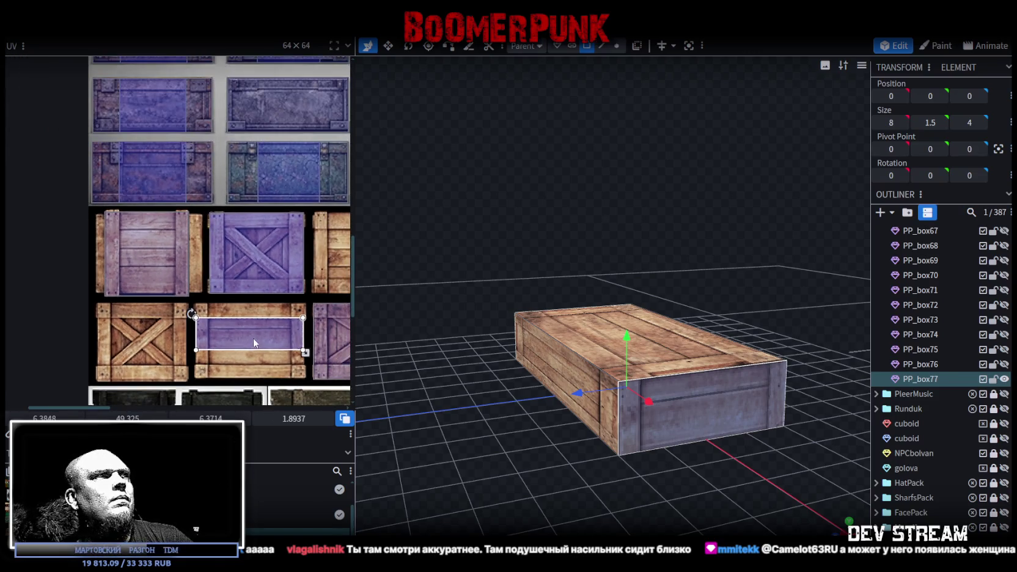
scroll(254, 343, "right", 1)
left_click_drag(191, 330, 105, 267)
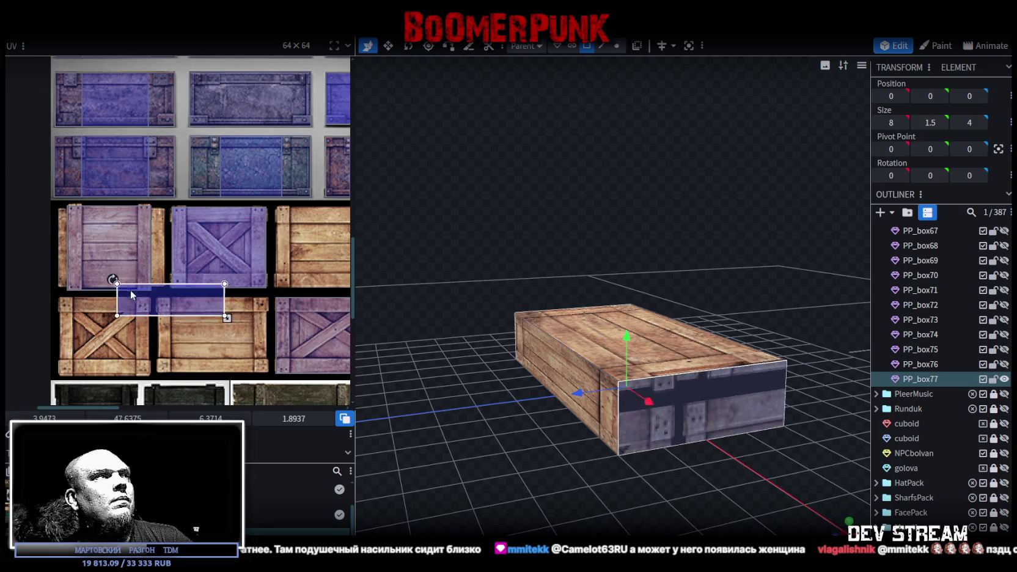
scroll(153, 273, "up", 1)
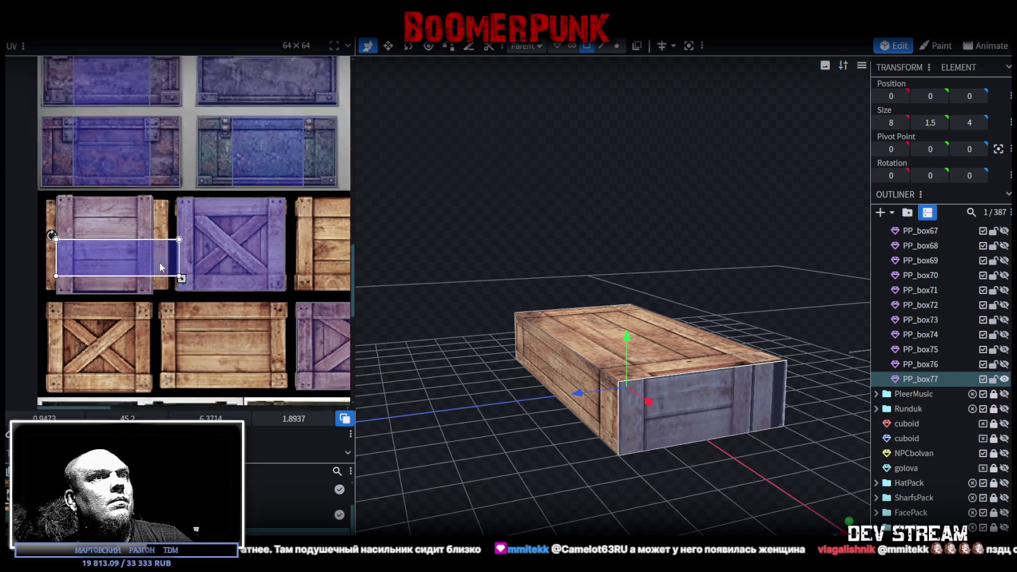
scroll(153, 273, "up", 1)
mouse_move(201, 280)
left_mouse_down()
mouse_move(148, 283)
mouse_move(101, 218)
left_mouse_up()
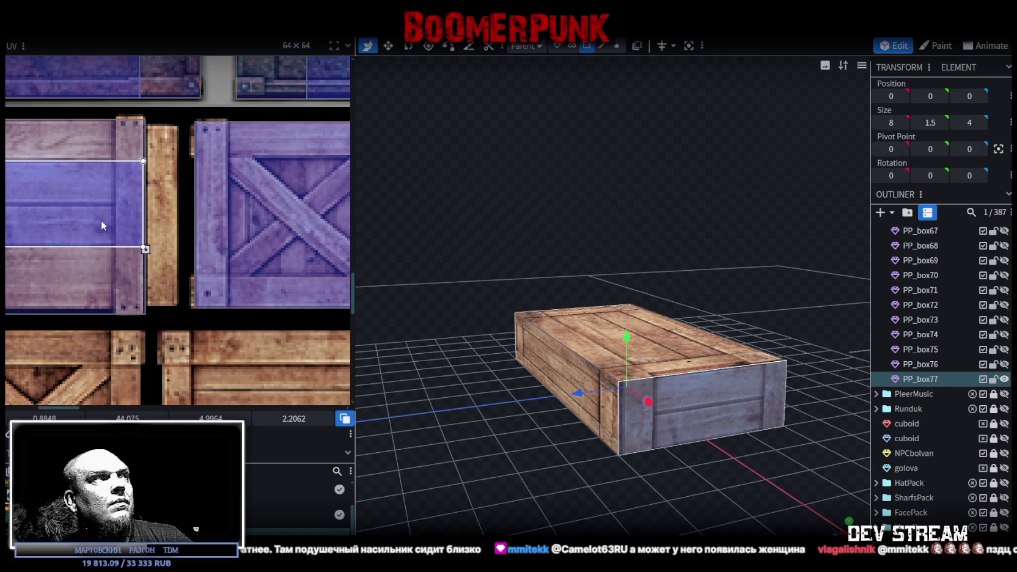
Step: Nudge the texture area up and right, extend its bottom edge, then deselect
middle_click_drag(85, 248, 246, 315)
left_click_drag(156, 270, 158, 268)
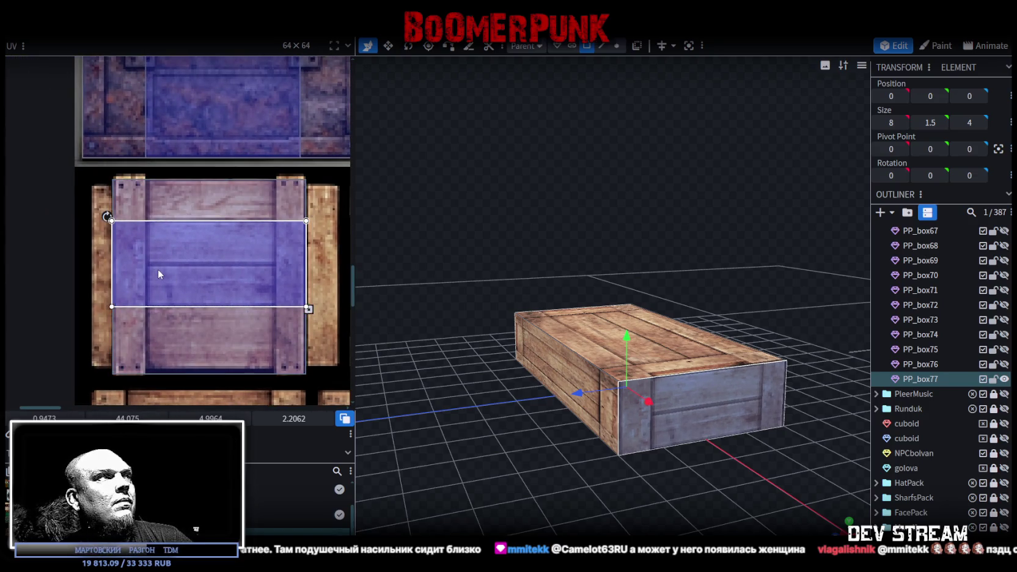
middle_click_drag(265, 319, 233, 316)
left_click_drag(494, 445, 464, 450)
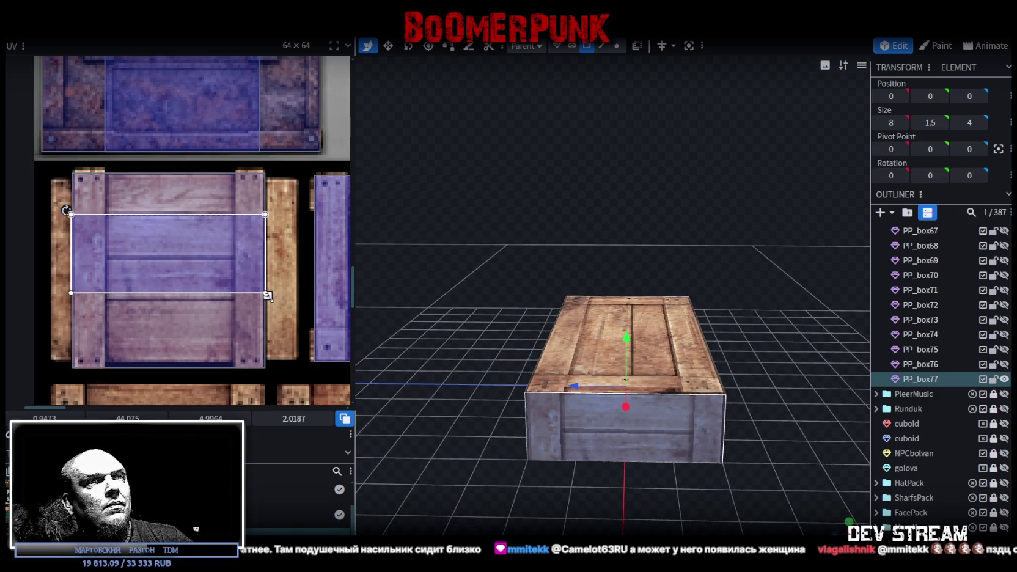
left_click_drag(267, 302, 267, 302)
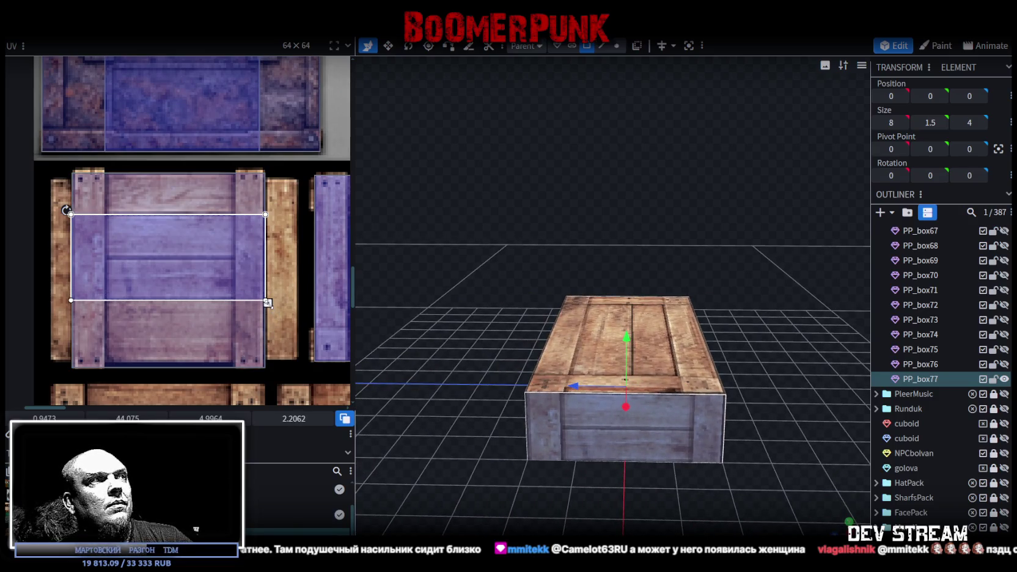
scroll(885, 518, "down", 3)
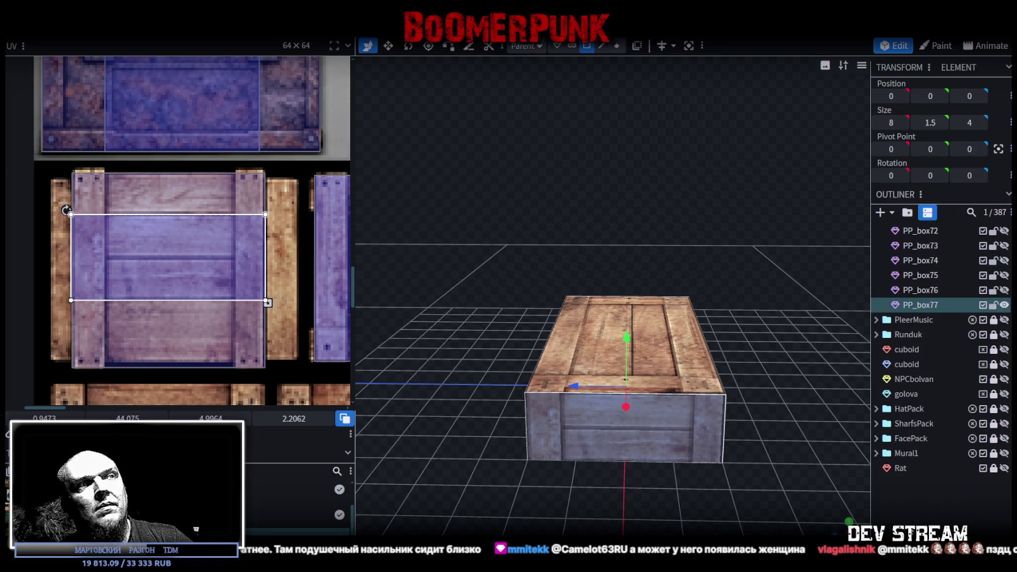
left_click(758, 476)
Step: Select PP_box77's long side face
mouse_move(759, 476)
left_mouse_down()
mouse_move(754, 452)
mouse_move(489, 437)
mouse_move(480, 450)
mouse_move(607, 452)
left_mouse_up()
left_click(620, 369)
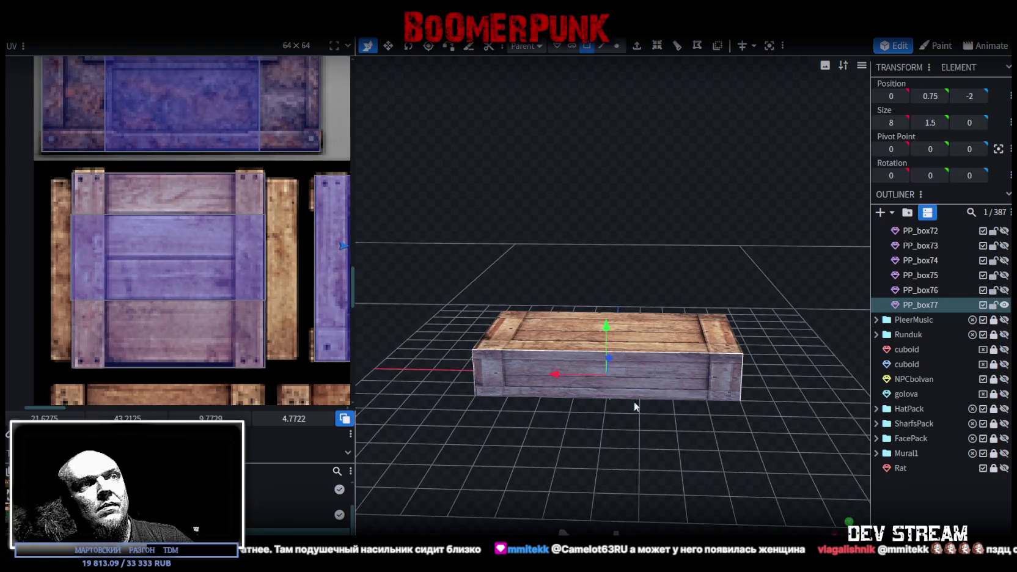
left_click_drag(620, 369, 470, 471)
left_click(613, 381)
scroll(269, 314, "down", 3)
left_click_drag(75, 292, 178, 304)
scroll(113, 268, "up", 2)
scroll(132, 269, "down", 2)
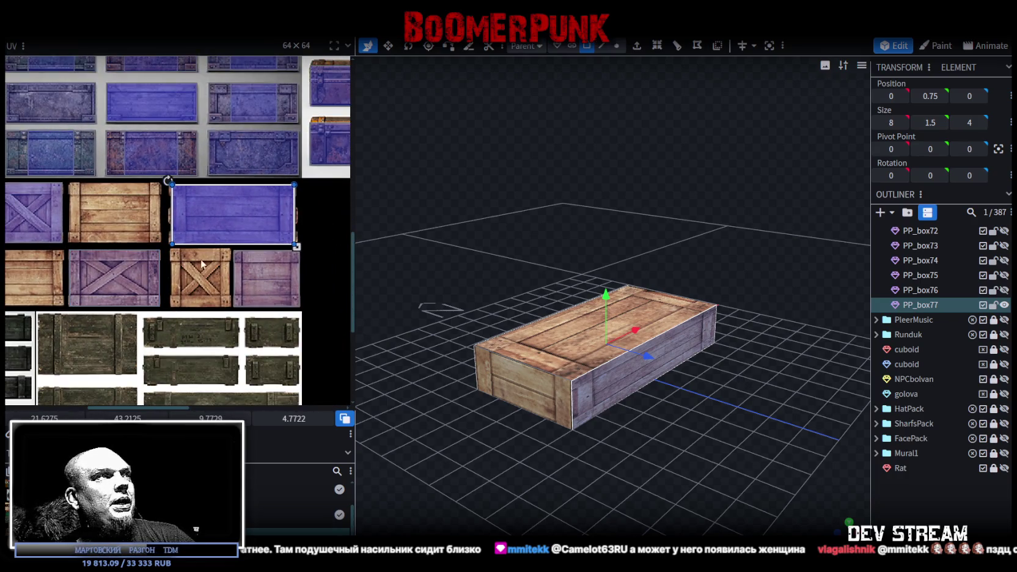
Step: Move the side face's texture onto the wooden crate tile and raise its top edge
left_click_drag(212, 217, 110, 229)
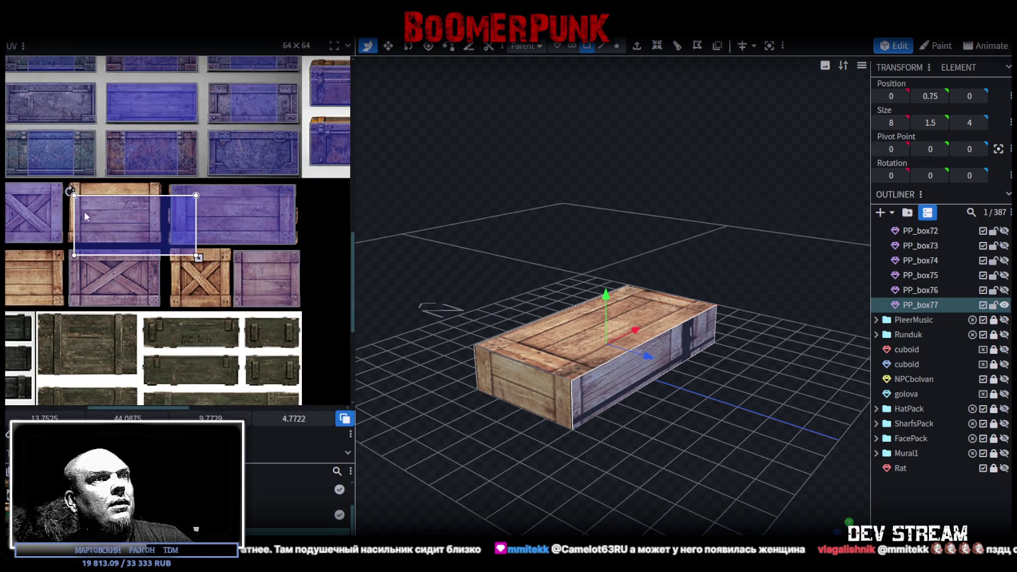
scroll(83, 210, "up", 2)
scroll(110, 207, "up", 2)
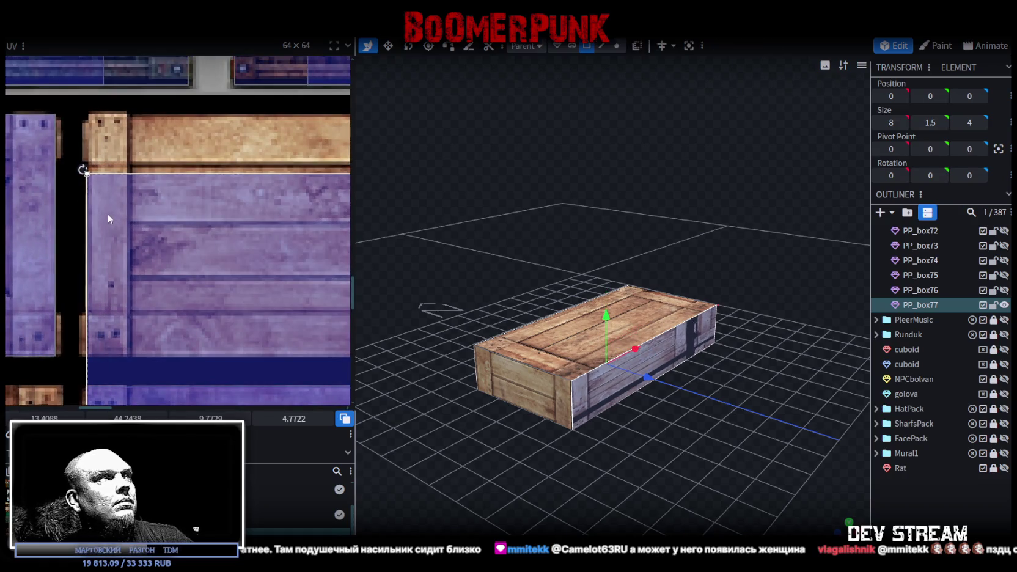
left_click_drag(107, 213, 108, 205)
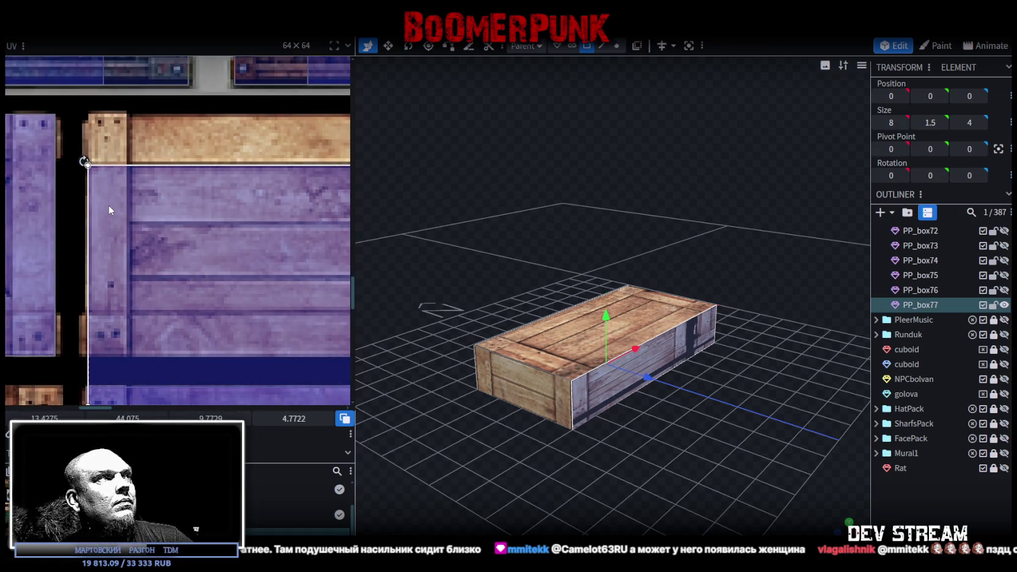
scroll(177, 245, "down", 2)
scroll(89, 260, "down", 2)
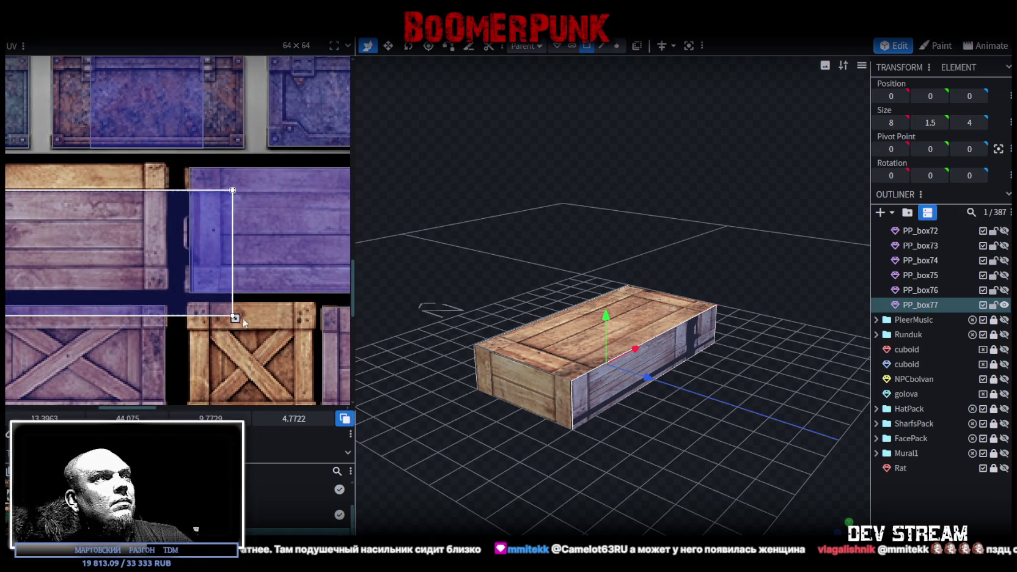
Step: Resize the texture area to 7.2854 × 2.1972 to fit the plank band between corner posts
mouse_move(231, 307)
left_mouse_down()
mouse_move(171, 232)
mouse_move(176, 249)
left_mouse_up()
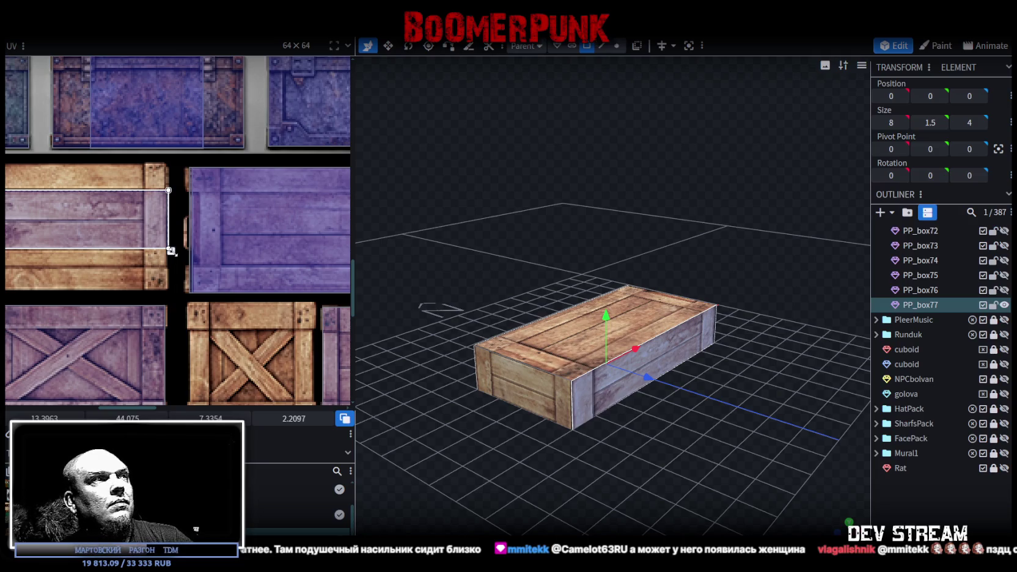
scroll(172, 251, "up", 3)
left_click_drag(162, 240, 159, 243)
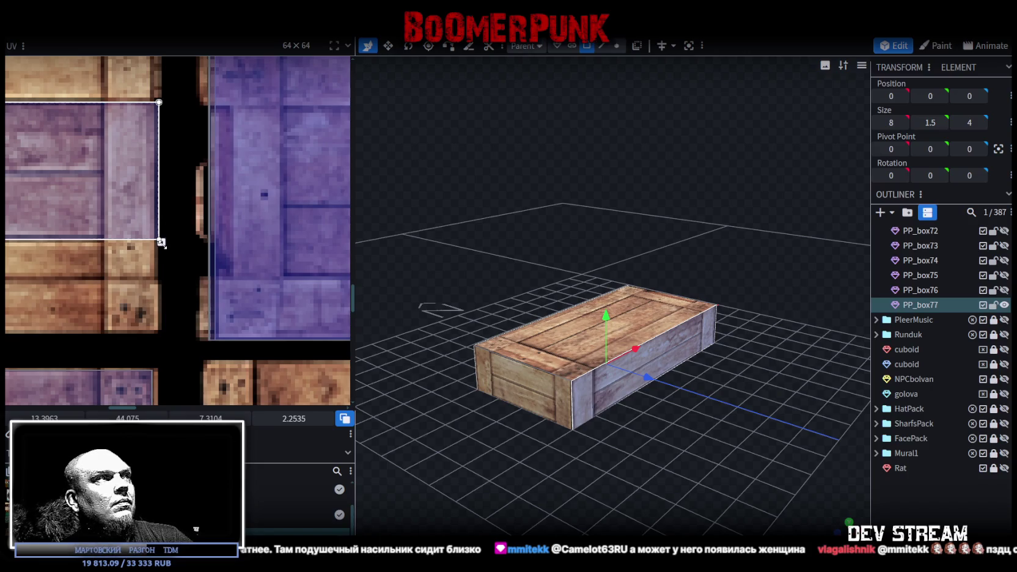
key("KP_1")
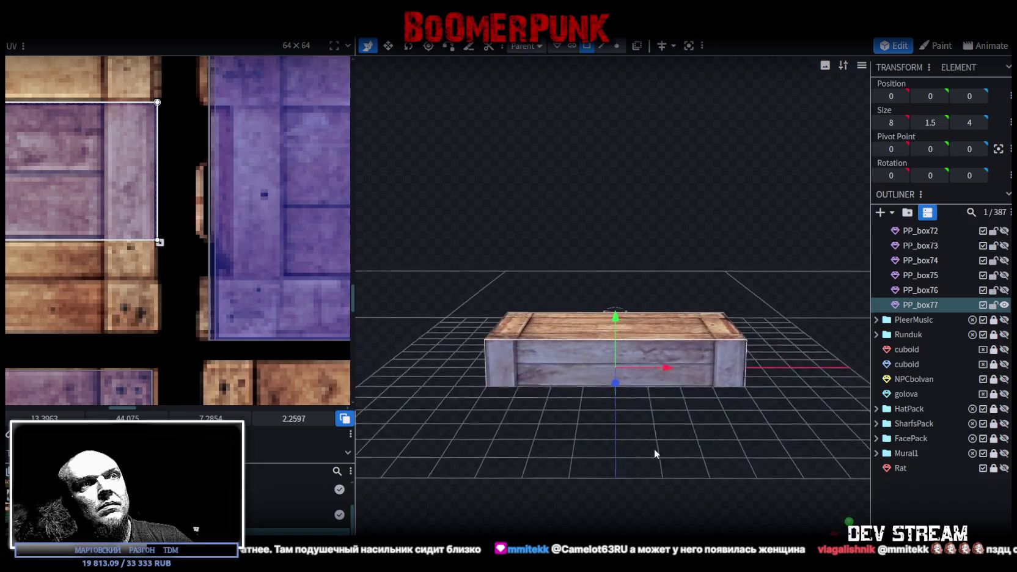
left_click_drag(159, 243, 159, 239)
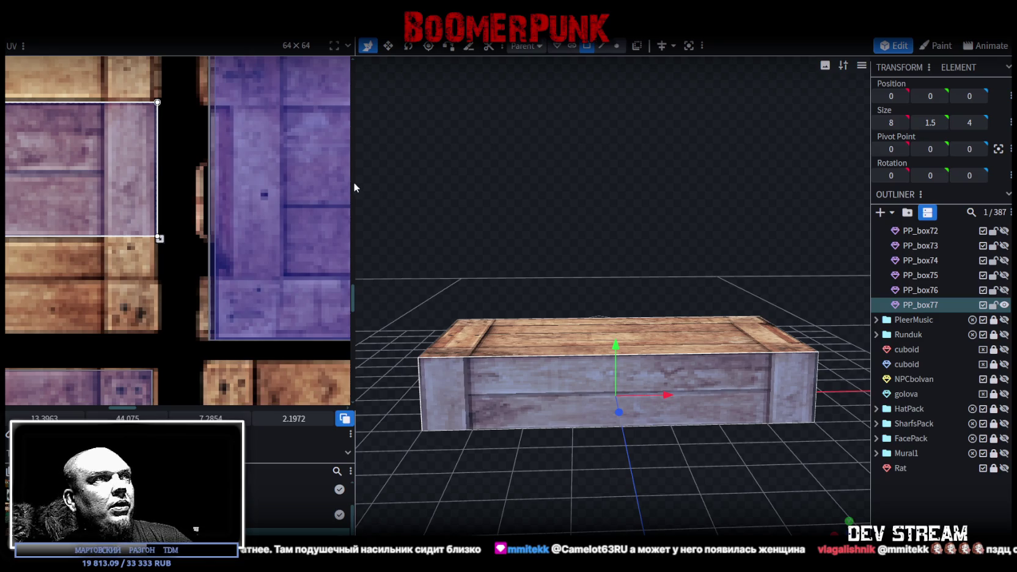
left_click_drag(355, 181, 267, 183)
scroll(114, 254, "down", 3)
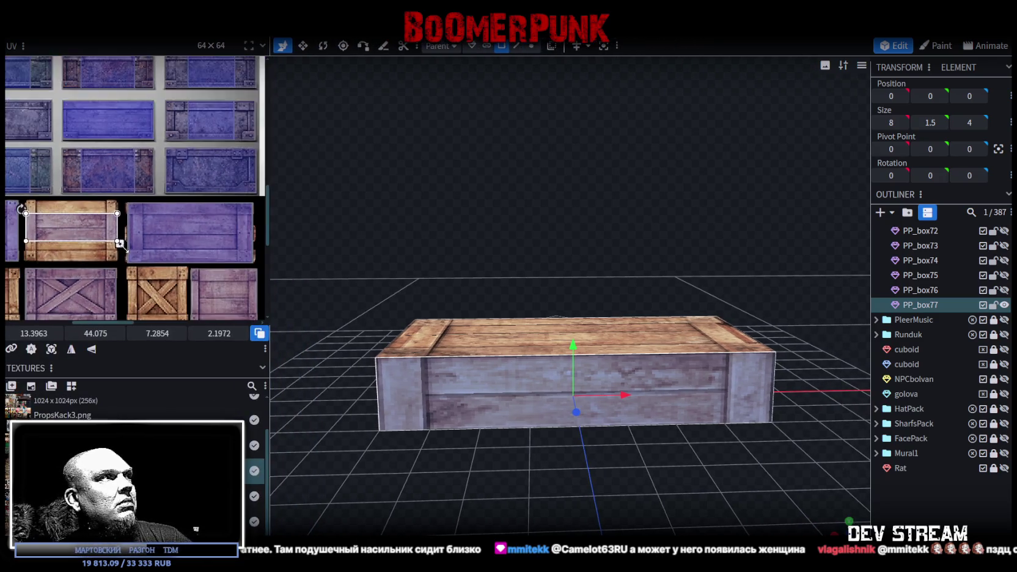
Step: Look down on the crate and select its long side face
scroll(177, 306, "down", 1)
mouse_move(287, 269)
left_mouse_down()
mouse_move(568, 272)
mouse_move(566, 247)
mouse_move(499, 244)
mouse_move(527, 251)
mouse_move(492, 364)
mouse_move(473, 274)
mouse_move(426, 294)
mouse_move(441, 261)
left_mouse_up()
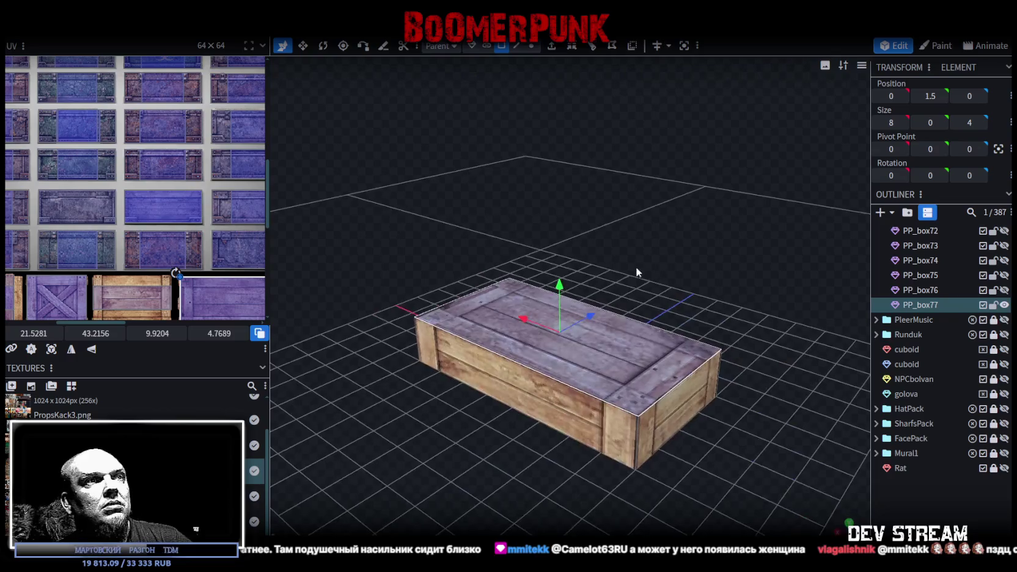
mouse_move(584, 239)
left_mouse_down()
mouse_move(476, 288)
mouse_move(574, 119)
mouse_move(518, 169)
mouse_move(484, 221)
mouse_move(613, 233)
mouse_move(559, 396)
mouse_move(572, 495)
mouse_move(505, 426)
left_mouse_up()
left_click(558, 397)
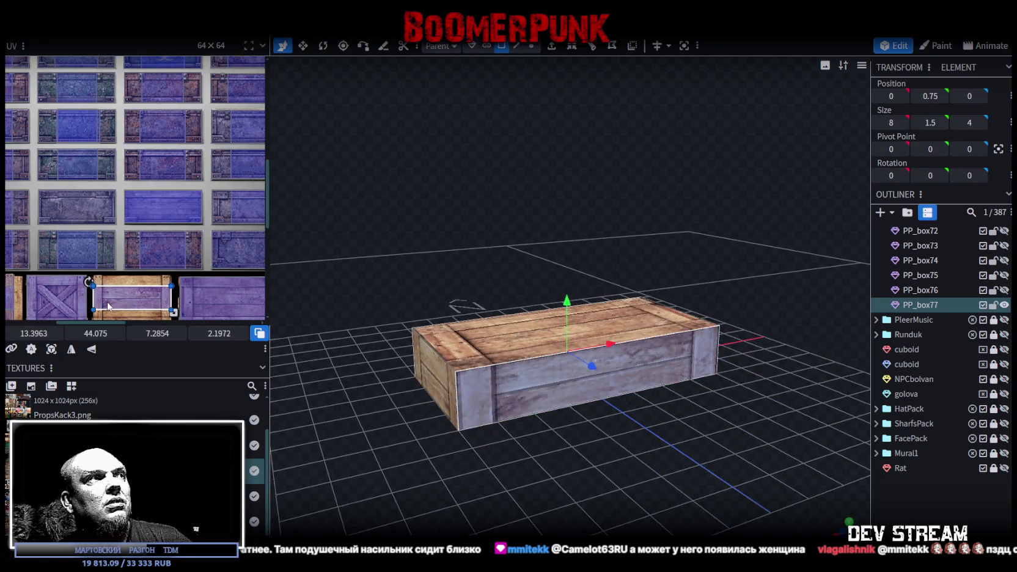
scroll(109, 306, "up", 2)
scroll(89, 289, "up", 2)
scroll(124, 281, "up", 2)
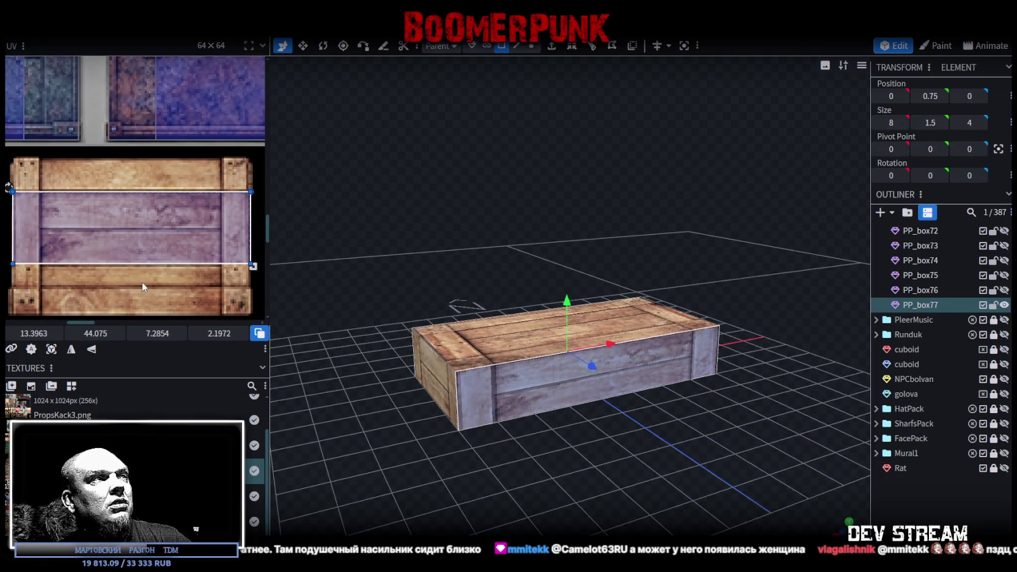
Step: Shift the side face's texture down to 45.2 and trim its height to 1.7597
middle_click_drag(139, 281, 138, 246)
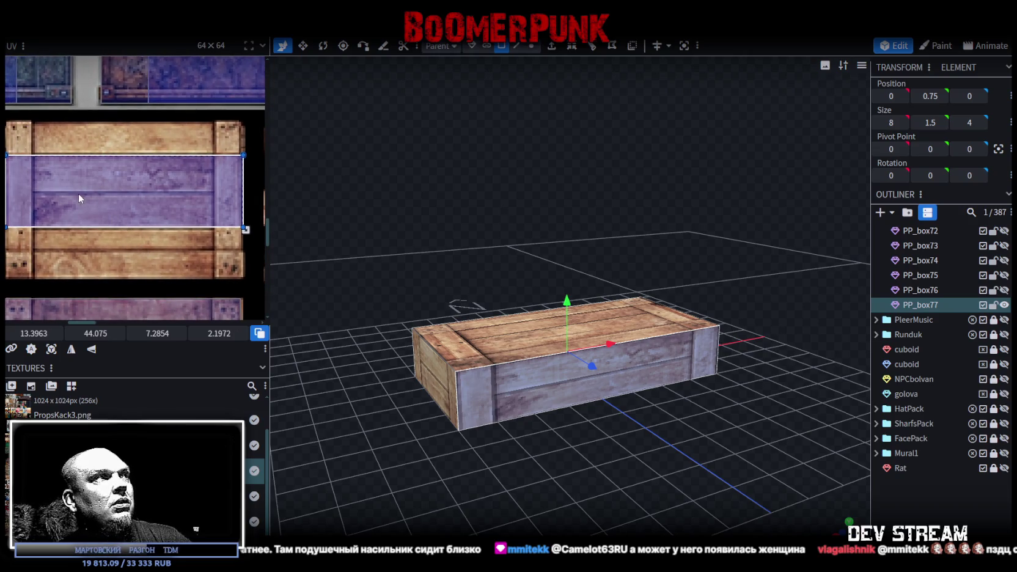
left_click_drag(79, 197, 78, 231)
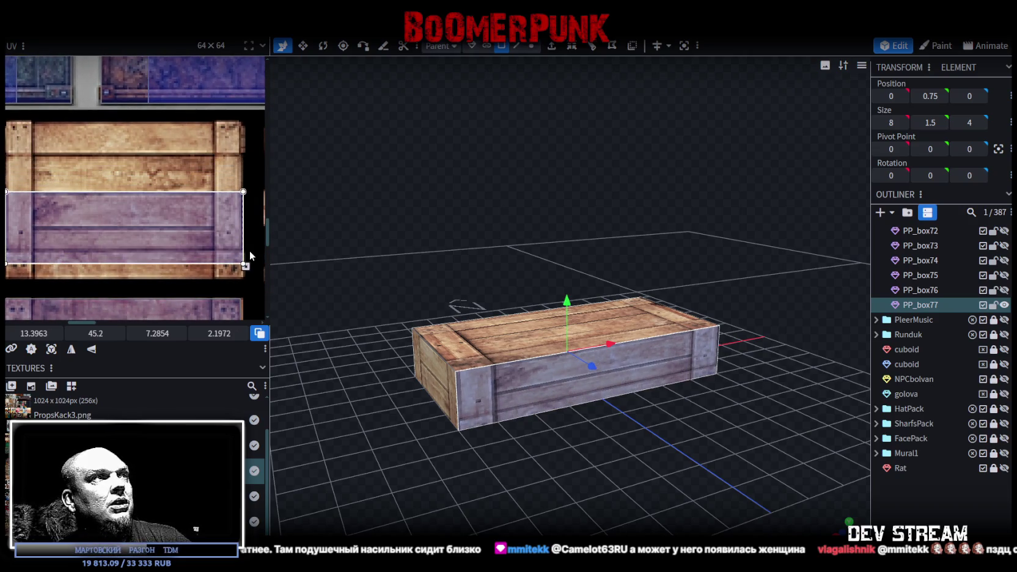
left_click_drag(245, 265, 245, 251)
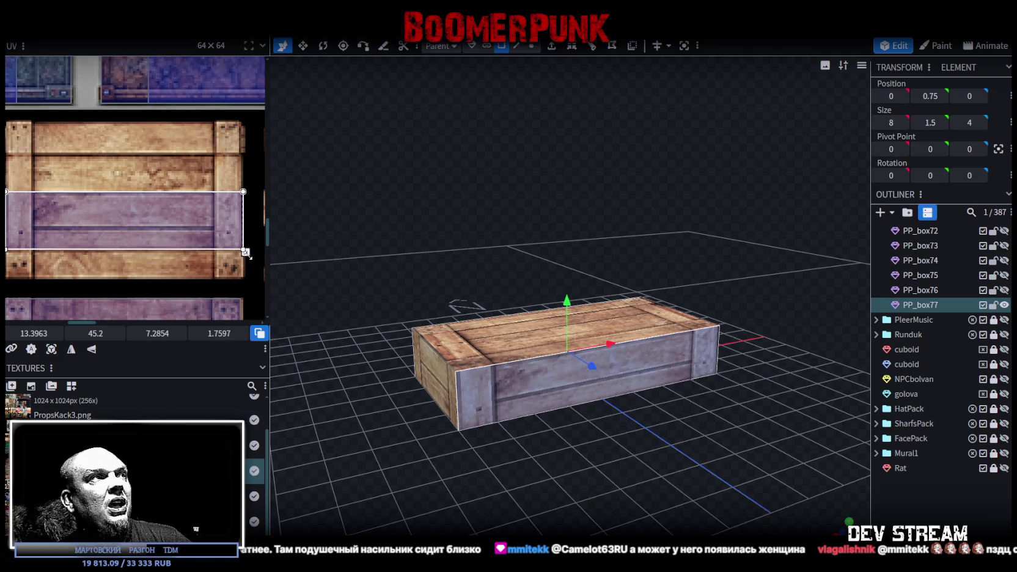
scroll(246, 251, "up", 2)
scroll(236, 246, "up", 2)
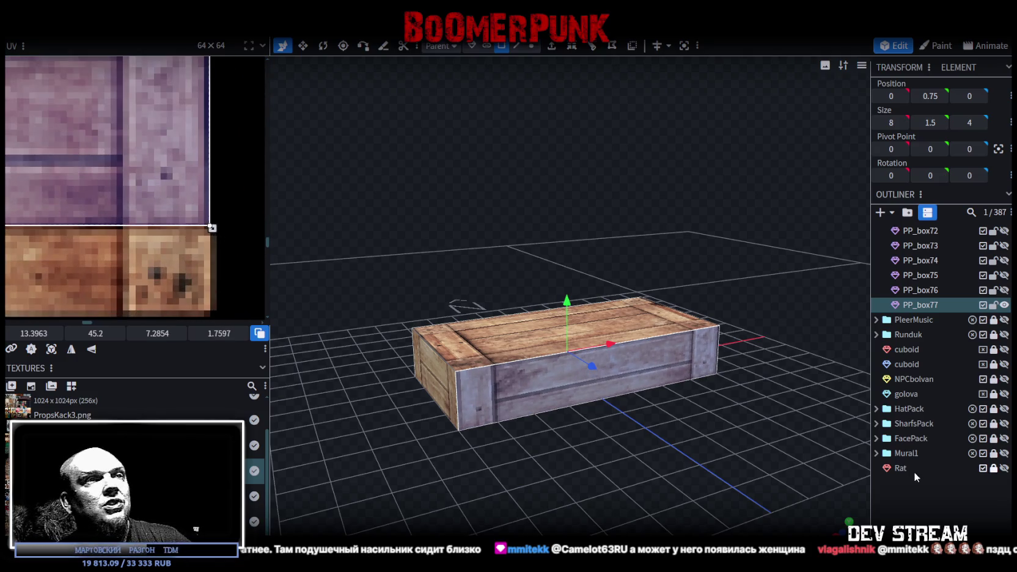
left_click_drag(616, 456, 622, 407)
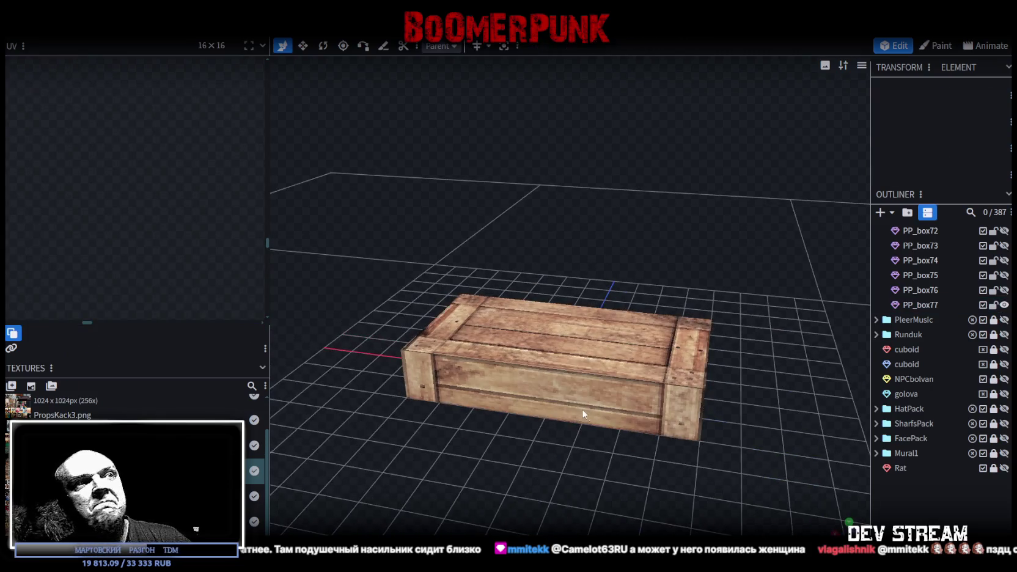
left_click(624, 409)
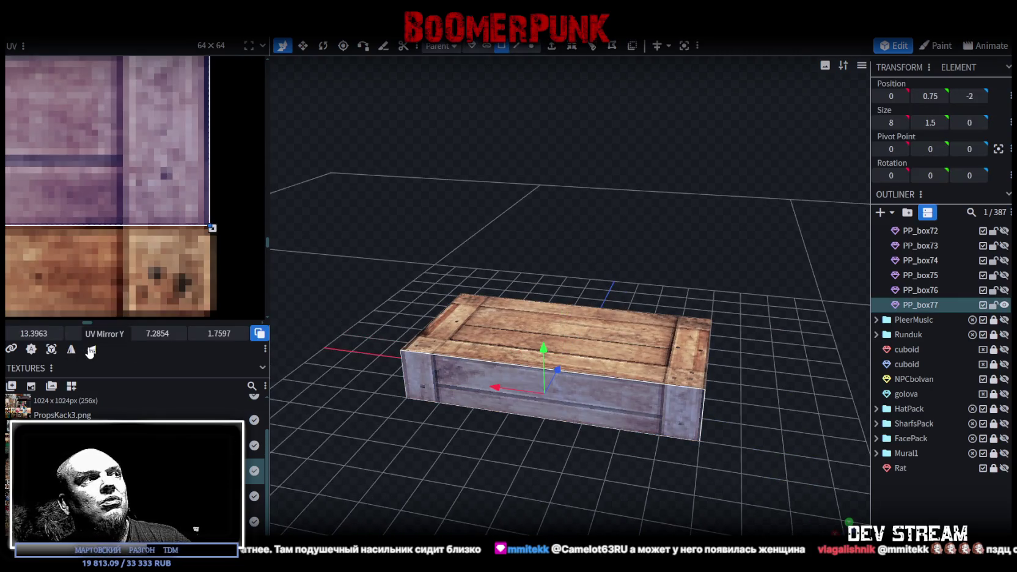
Step: Mirror the front face's texture, then reselect PP_box77
left_click(71, 350)
left_click(950, 505)
mouse_move(721, 435)
left_mouse_down()
mouse_move(448, 425)
mouse_move(473, 424)
mouse_move(495, 442)
mouse_move(539, 441)
mouse_move(512, 405)
mouse_move(537, 438)
mouse_move(462, 430)
mouse_move(515, 411)
left_mouse_up()
left_click(513, 410)
Step: Duplicate PP_box77 with Ctrl+D to create PP_box78
scroll(112, 239, "down", 3)
scroll(103, 232, "down", 2)
scroll(152, 263, "down", 2)
scroll(203, 293, "down", 1)
scroll(202, 292, "down", 1)
scroll(135, 202, "down", 1)
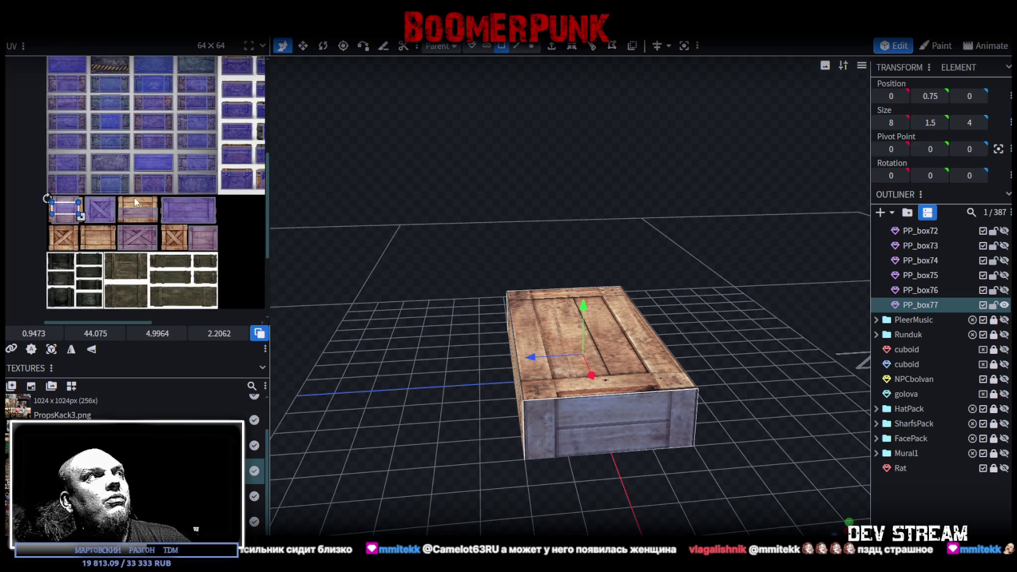
scroll(54, 208, "up", 2)
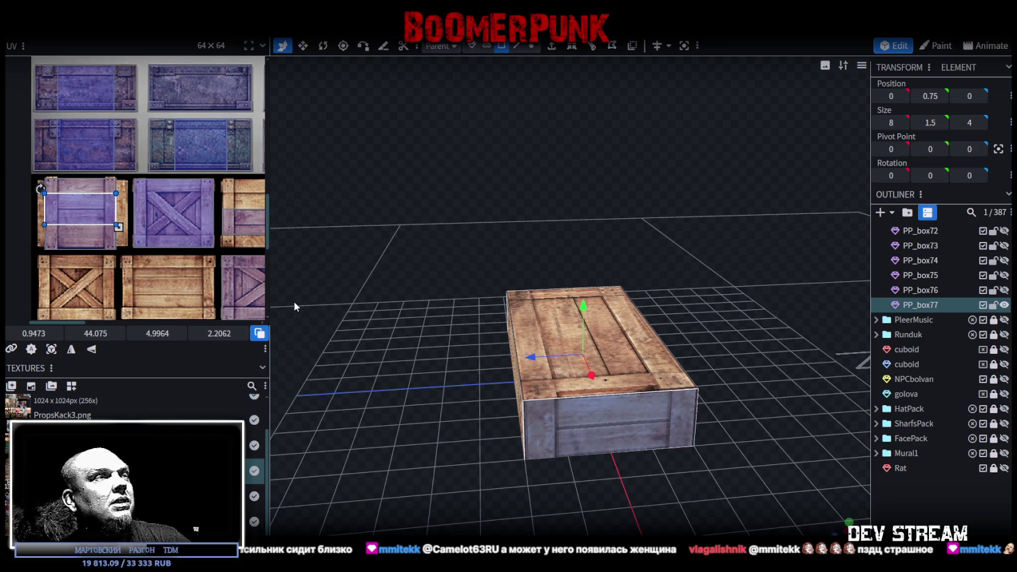
mouse_move(395, 407)
left_mouse_down()
mouse_move(448, 389)
mouse_move(397, 397)
mouse_move(387, 419)
left_mouse_up()
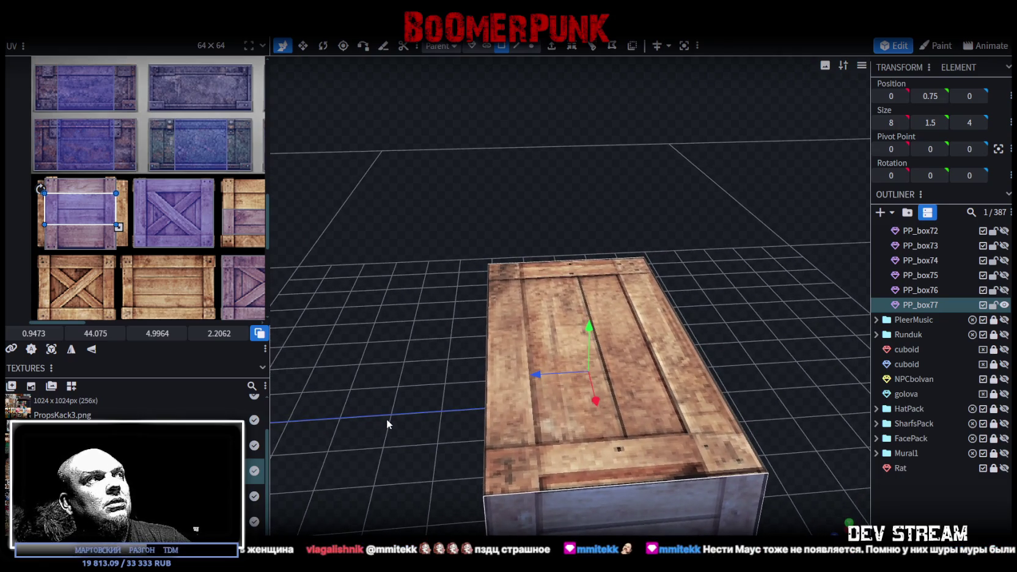
scroll(371, 385, "down", 2)
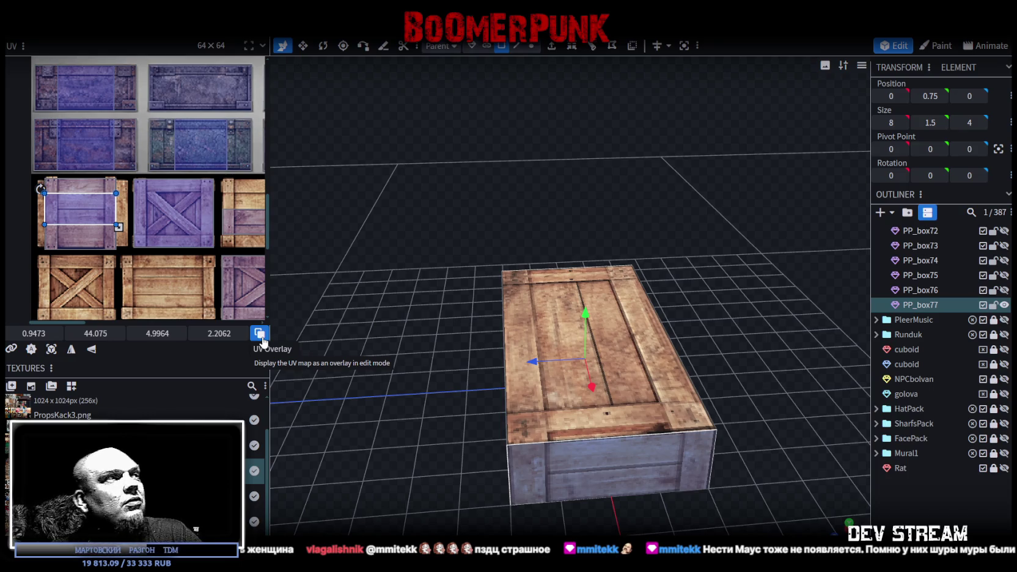
left_click_drag(412, 331, 539, 394)
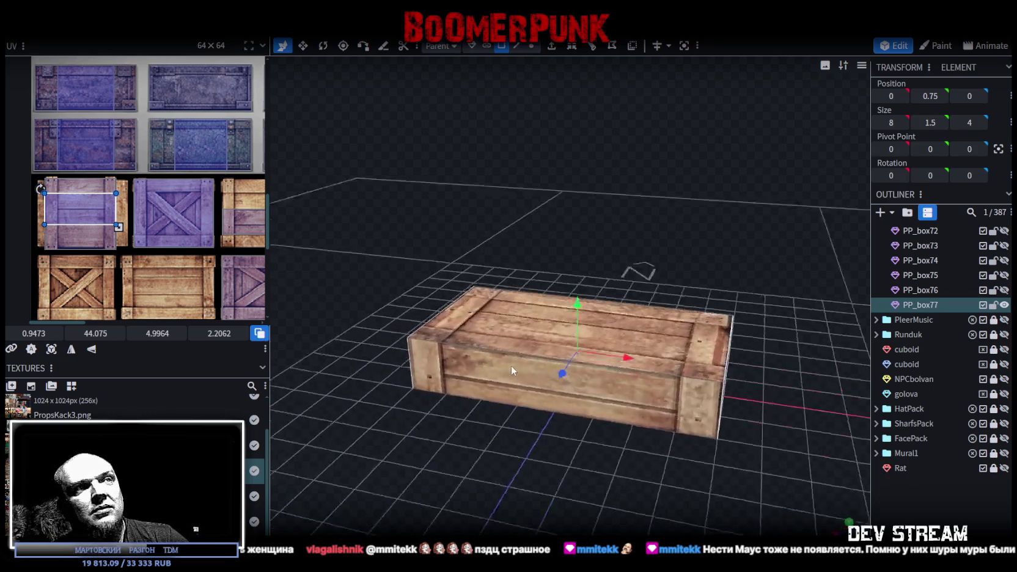
key("ctrl+d")
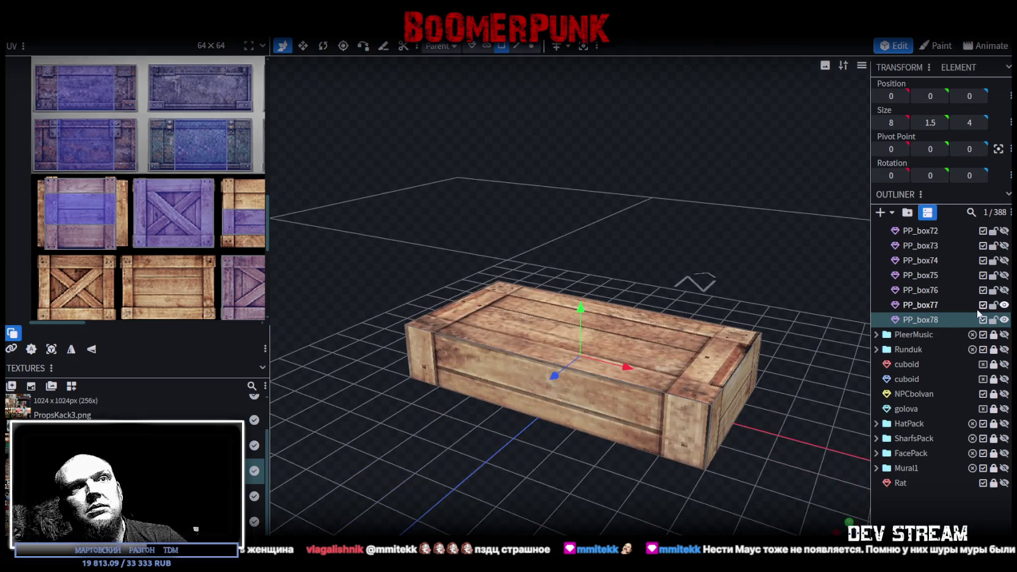
Step: Select PP_box78's long front face from a low frontal view
mouse_move(591, 385)
left_mouse_down()
mouse_move(650, 405)
mouse_move(604, 271)
mouse_move(575, 274)
left_mouse_up()
scroll(245, 266, "down", 3)
scroll(137, 171, "down", 1)
left_click_drag(478, 253, 483, 225)
scroll(469, 222, "up", 2)
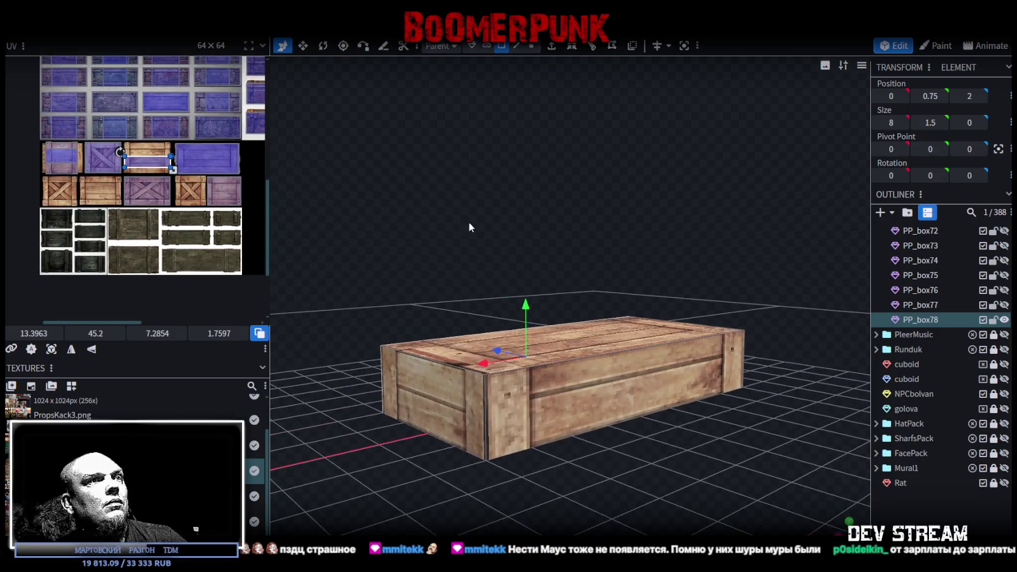
left_click(584, 391)
Step: Move the long face's UV onto the dark grey crate side panel
left_click_drag(153, 171, 207, 235)
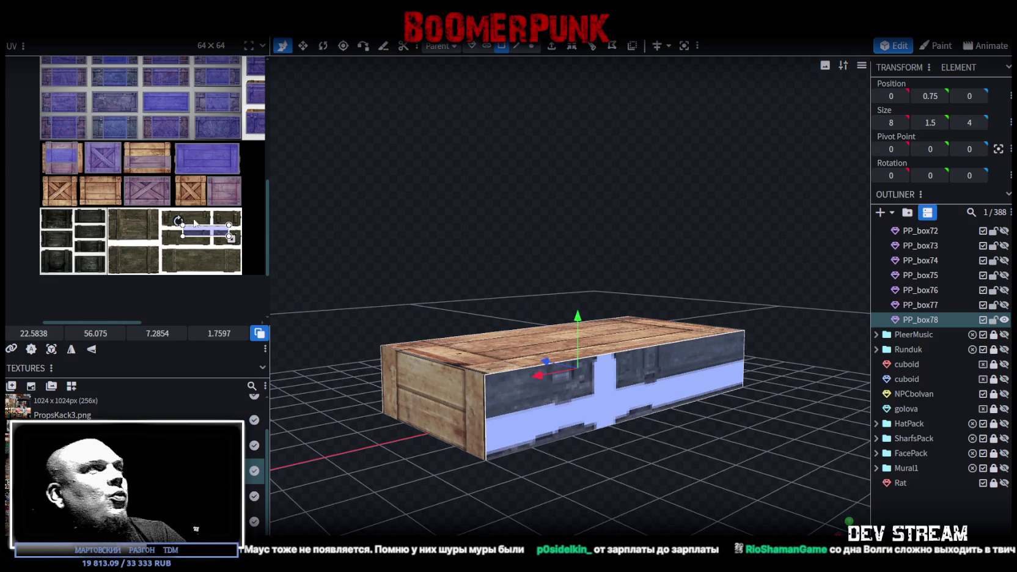
scroll(207, 236, "up", 3)
left_click_drag(194, 232, 175, 213)
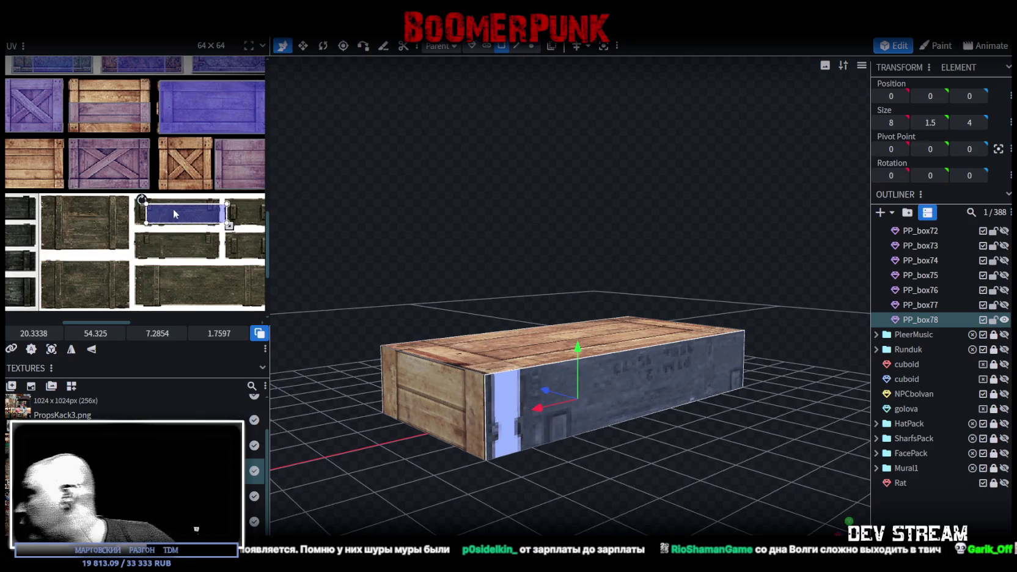
middle_click_drag(175, 212, 119, 195)
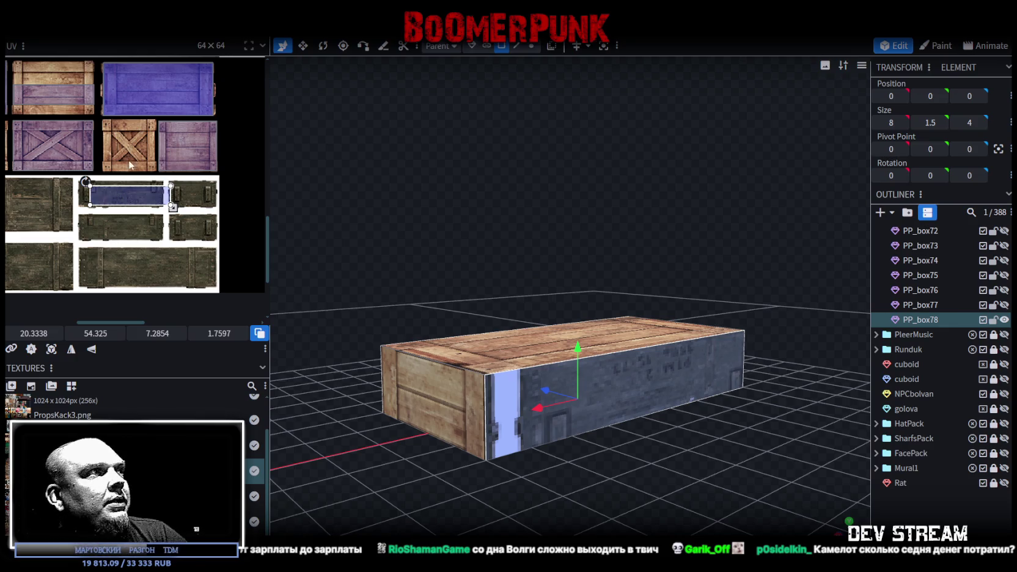
scroll(100, 189, "up", 2)
scroll(175, 203, "up", 2)
scroll(151, 191, "up", 3)
mouse_move(151, 191)
left_mouse_down()
mouse_move(78, 180)
mouse_move(122, 186)
left_mouse_up()
Step: Enlarge the UV to cover the whole dark side panel and shift it to fit
scroll(164, 221, "down", 3)
scroll(110, 188, "up", 3)
scroll(122, 185, "down", 3)
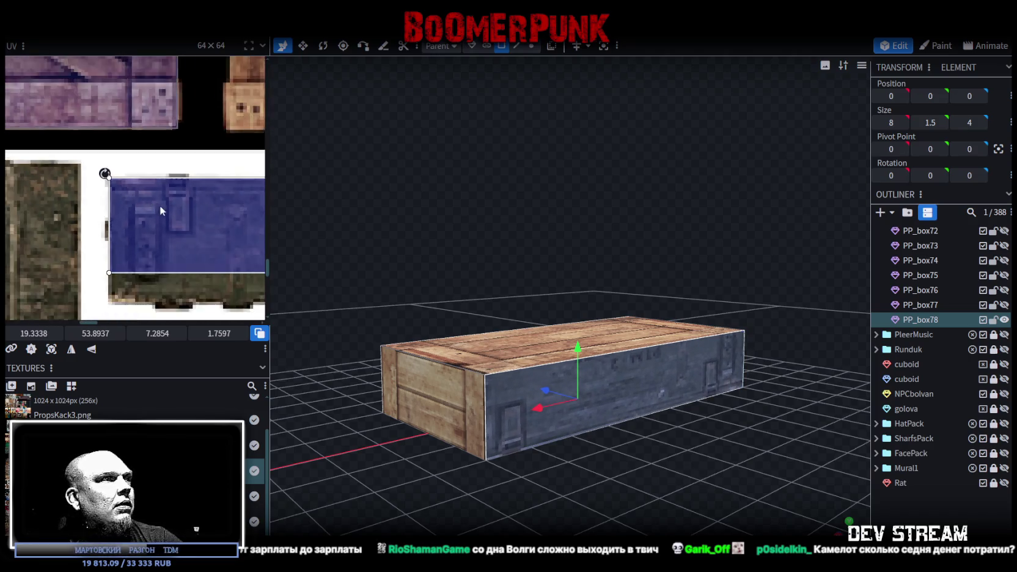
scroll(157, 204, "down", 2)
scroll(121, 210, "up", 2)
scroll(142, 219, "up", 1)
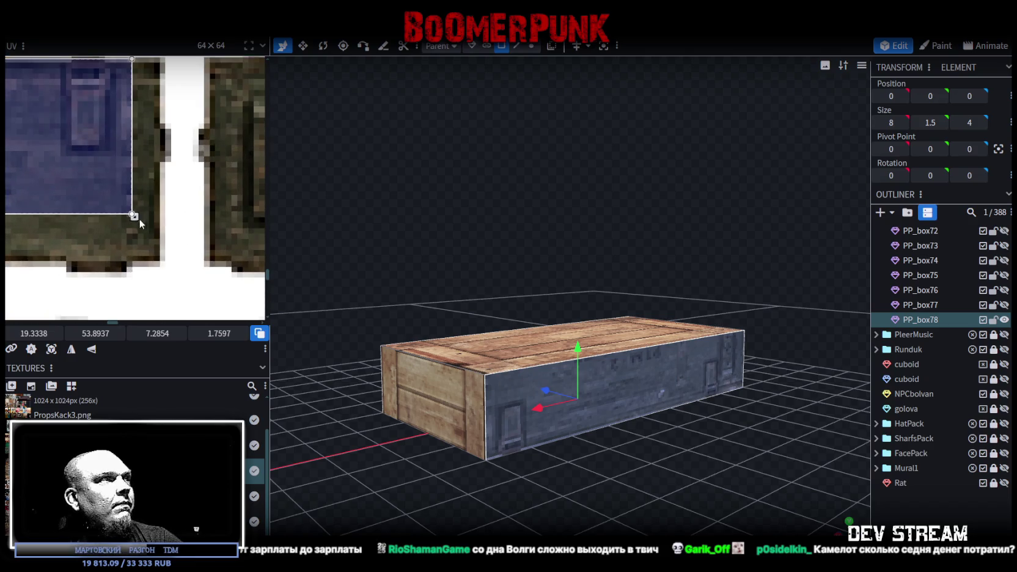
left_click_drag(134, 215, 161, 261)
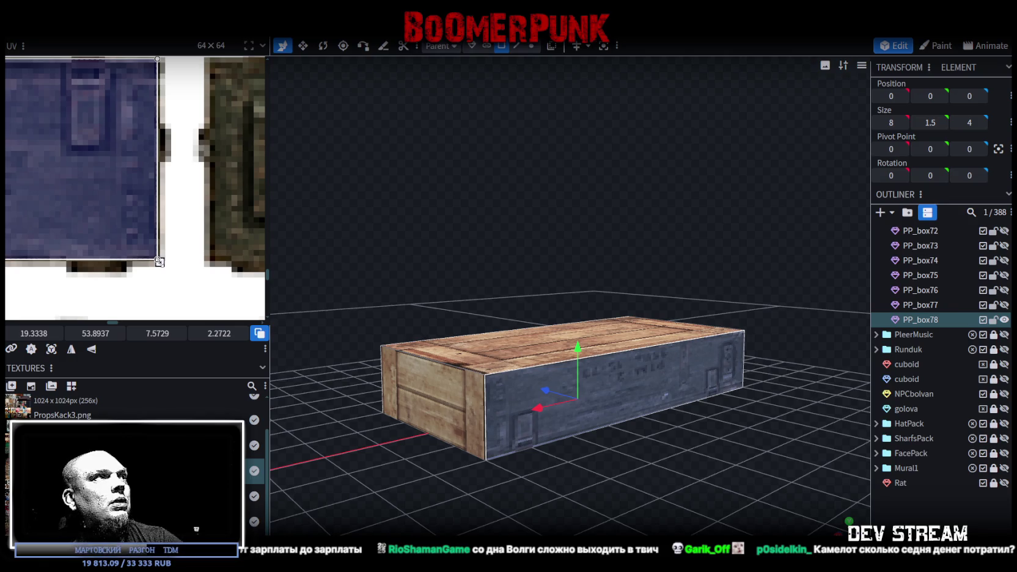
left_click_drag(146, 173, 113, 175)
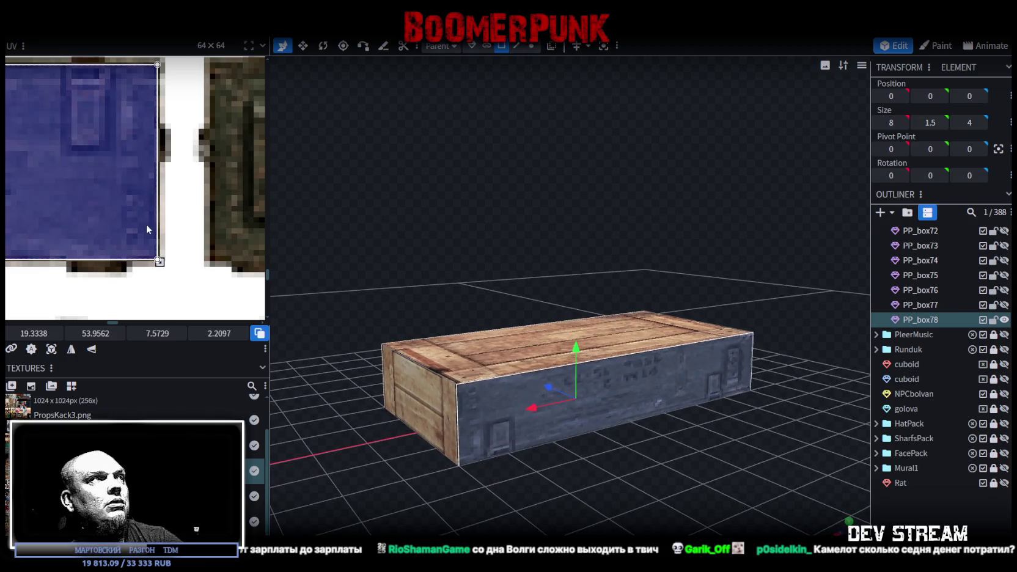
scroll(146, 225, "down", 4)
Step: Select the box's short end face
mouse_move(321, 243)
left_mouse_down()
mouse_move(655, 268)
mouse_move(429, 257)
mouse_move(513, 366)
left_mouse_up()
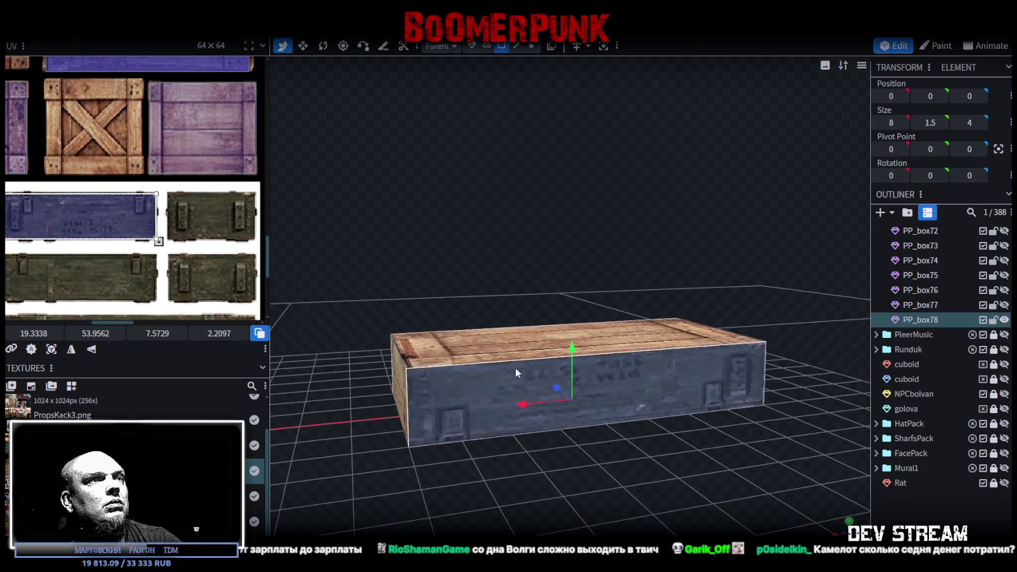
mouse_move(479, 499)
left_mouse_down()
mouse_move(459, 495)
mouse_move(702, 503)
mouse_move(680, 505)
mouse_move(661, 445)
left_mouse_up()
left_click(661, 445)
mouse_move(432, 462)
left_mouse_down()
mouse_move(658, 464)
mouse_move(494, 421)
left_mouse_up()
left_click(494, 421)
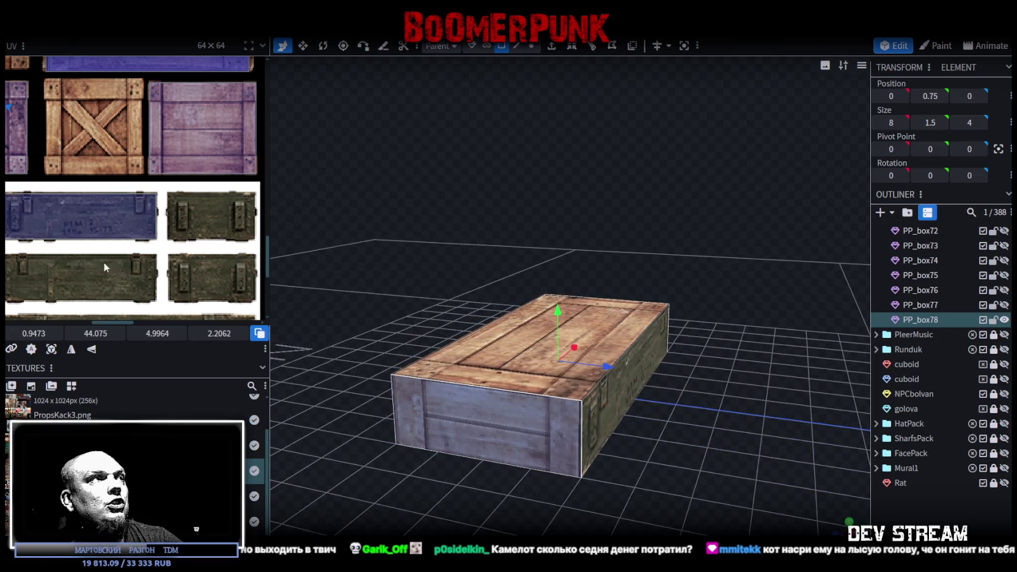
Step: Move the end face UV onto the dark handled crate end and shrink it to fit
scroll(103, 261, "down", 3)
scroll(78, 236, "down", 2)
mouse_move(212, 227)
left_mouse_down()
mouse_move(71, 161)
mouse_move(256, 242)
left_mouse_up()
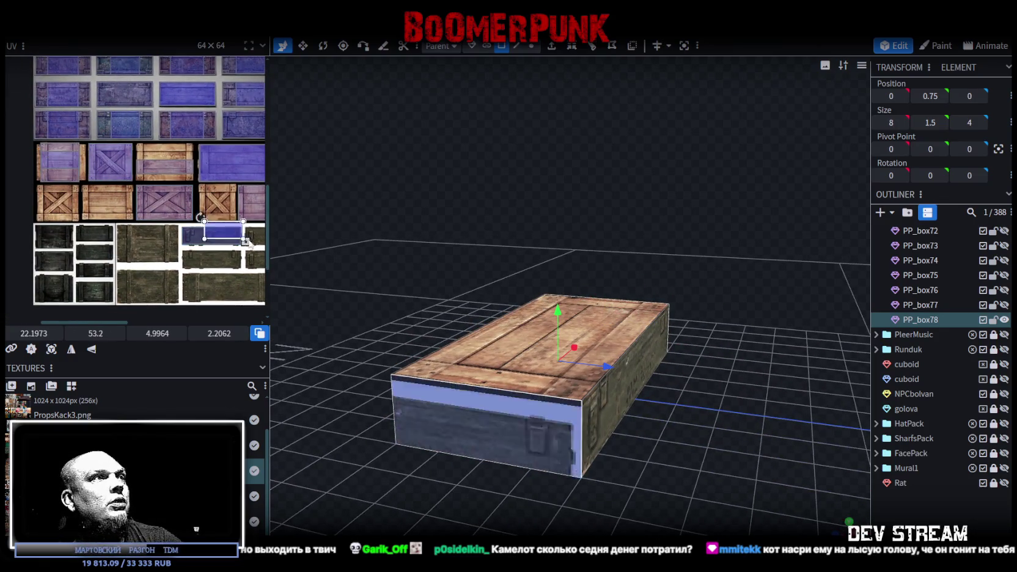
scroll(163, 254, "up", 2)
scroll(122, 249, "up", 2)
mouse_move(110, 247)
left_mouse_down()
mouse_move(183, 212)
mouse_move(171, 197)
left_mouse_up()
scroll(129, 204, "up", 3)
scroll(83, 209, "up", 2)
left_click_drag(83, 209, 60, 202)
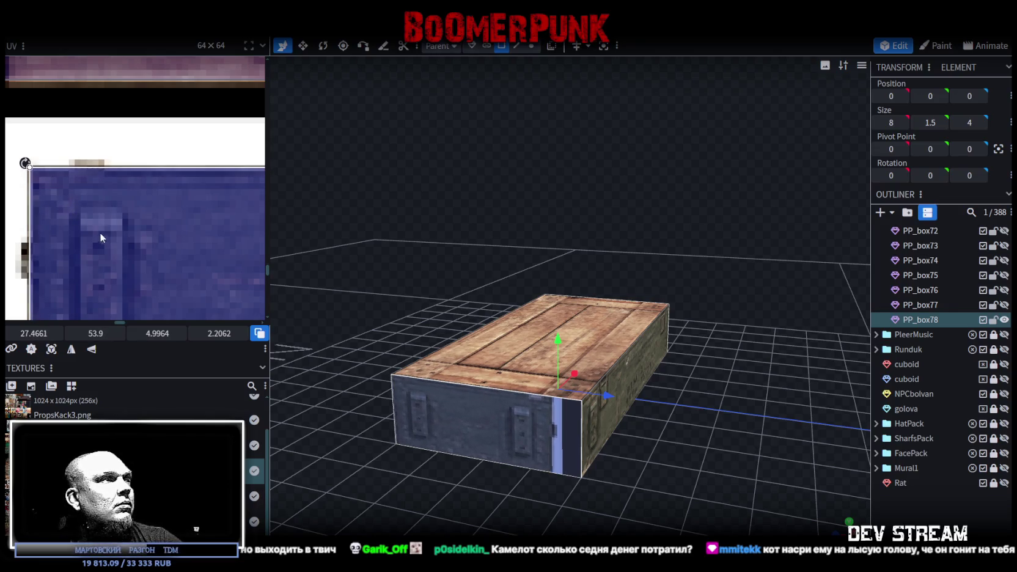
scroll(95, 230, "down", 2)
mouse_move(203, 219)
left_mouse_down()
mouse_move(152, 227)
mouse_move(159, 218)
left_mouse_up()
scroll(153, 228, "up", 3)
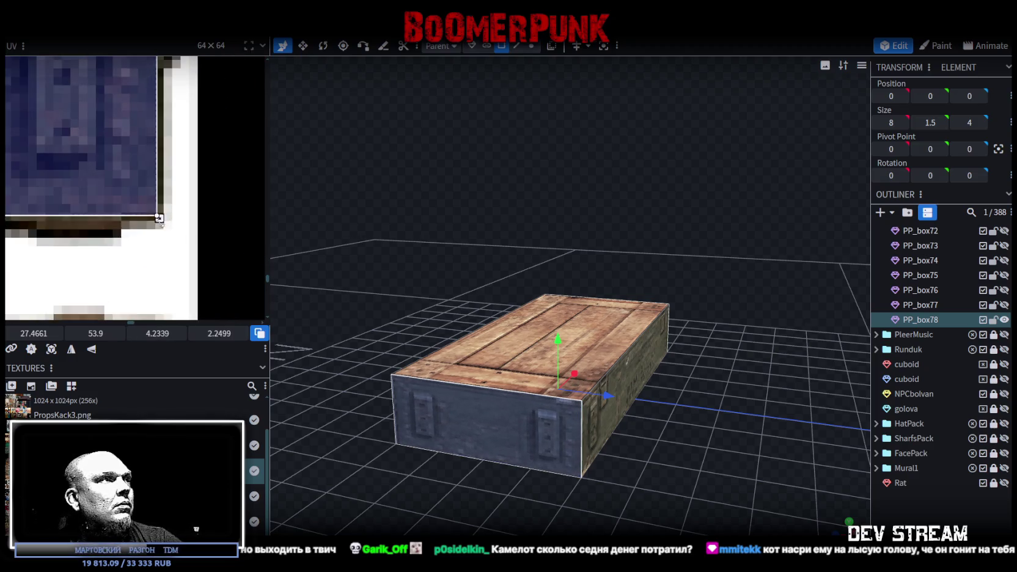
scroll(756, 414, "down", 2)
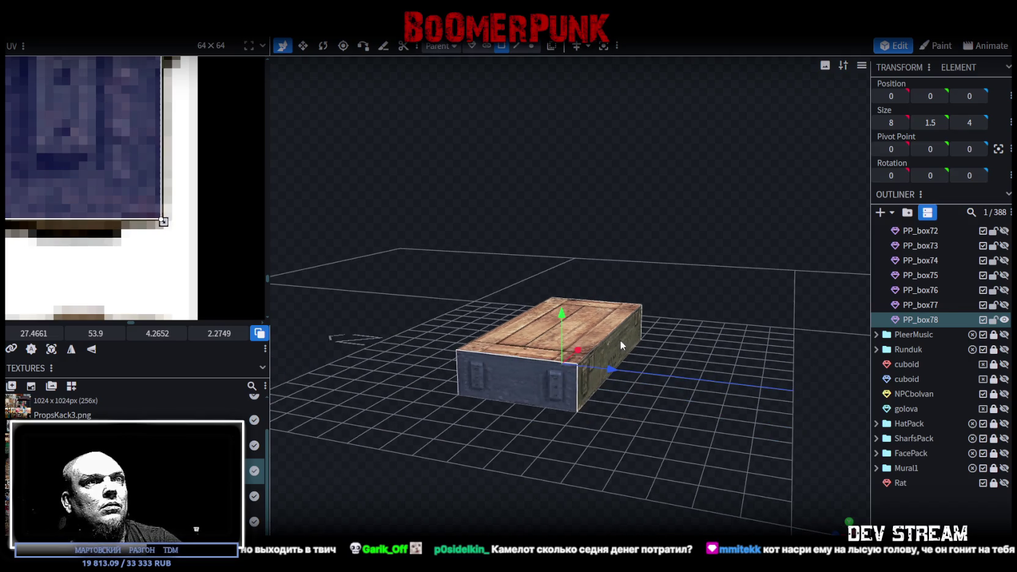
Step: Reduce PP_box78's depth along Z from 4 to 3
left_click_drag(621, 340, 704, 435)
left_click_drag(550, 376, 611, 453)
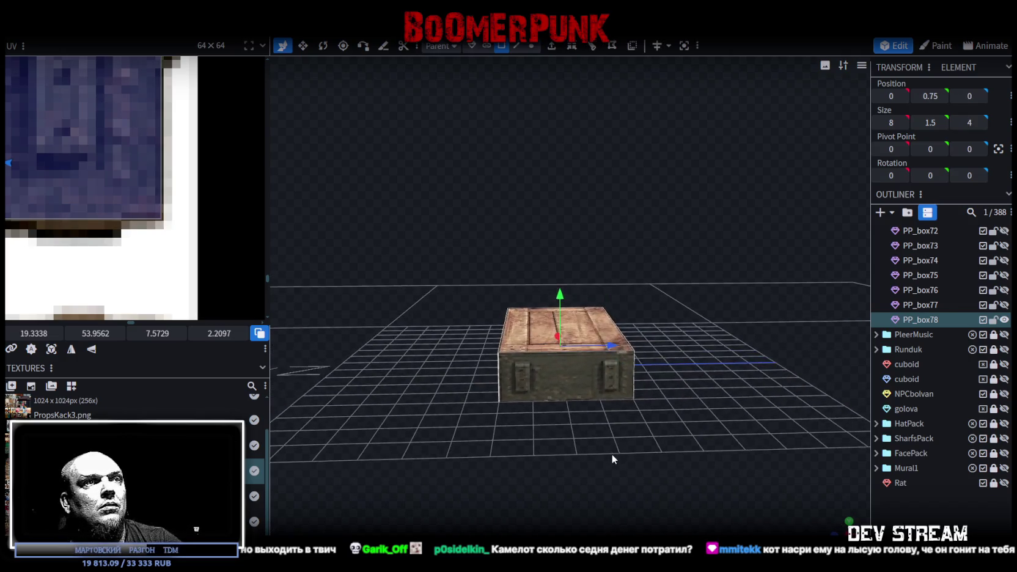
left_click_drag(611, 347, 598, 343)
scroll(85, 173, "down", 3)
scroll(92, 178, "down", 3)
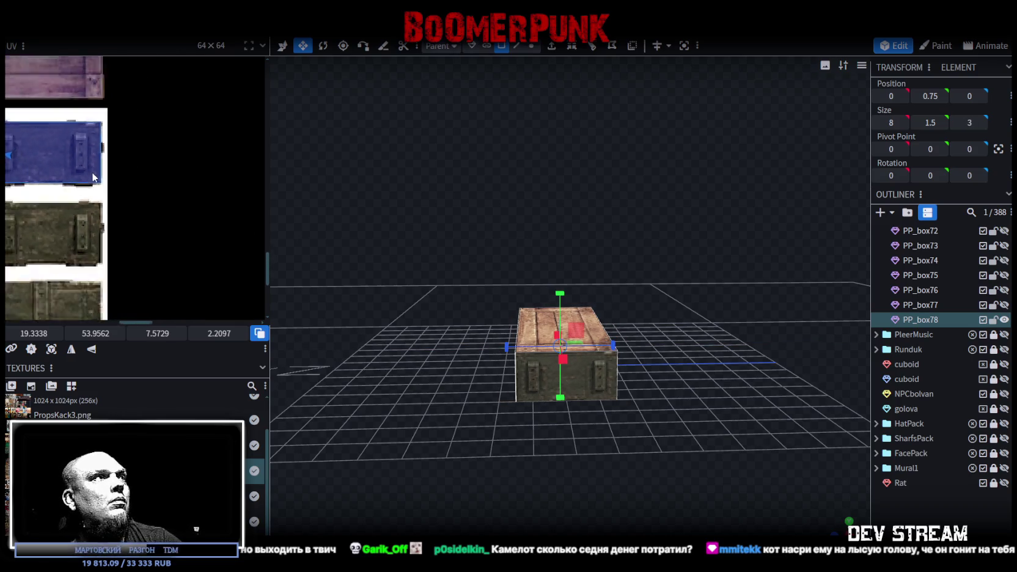
Step: Map PP_box78's underside UV onto the blue crate lid and enlarge it to cover the lid
left_click_drag(543, 202, 491, 223)
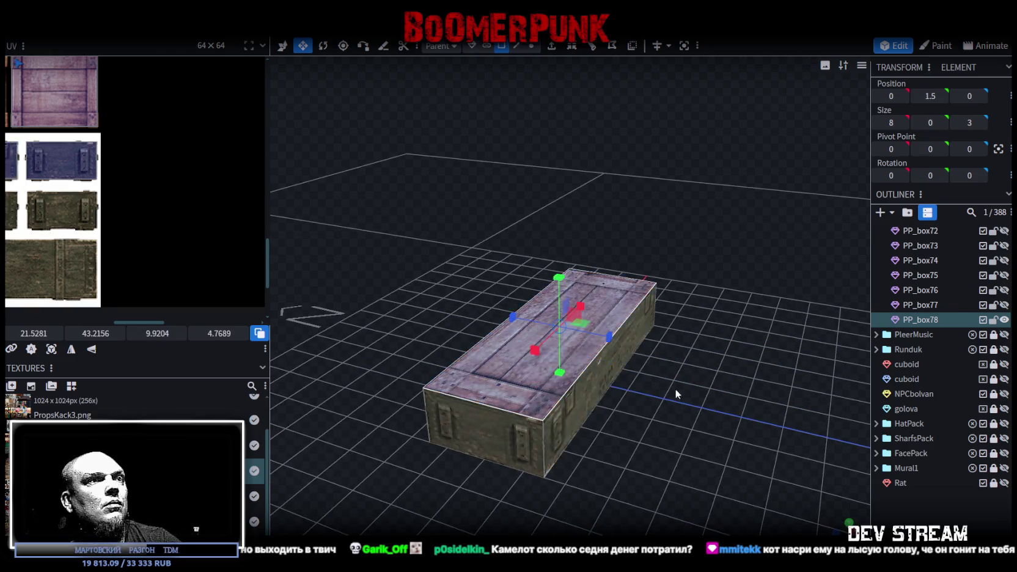
left_click_drag(675, 389, 534, 357)
scroll(96, 214, "down", 3)
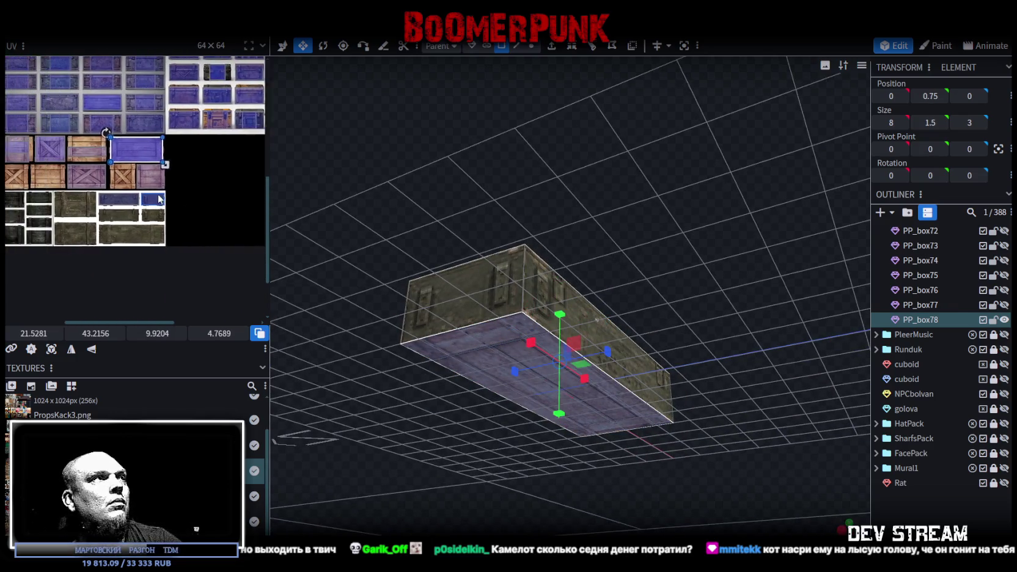
left_click_drag(131, 150, 139, 250)
scroll(139, 251, "up", 3)
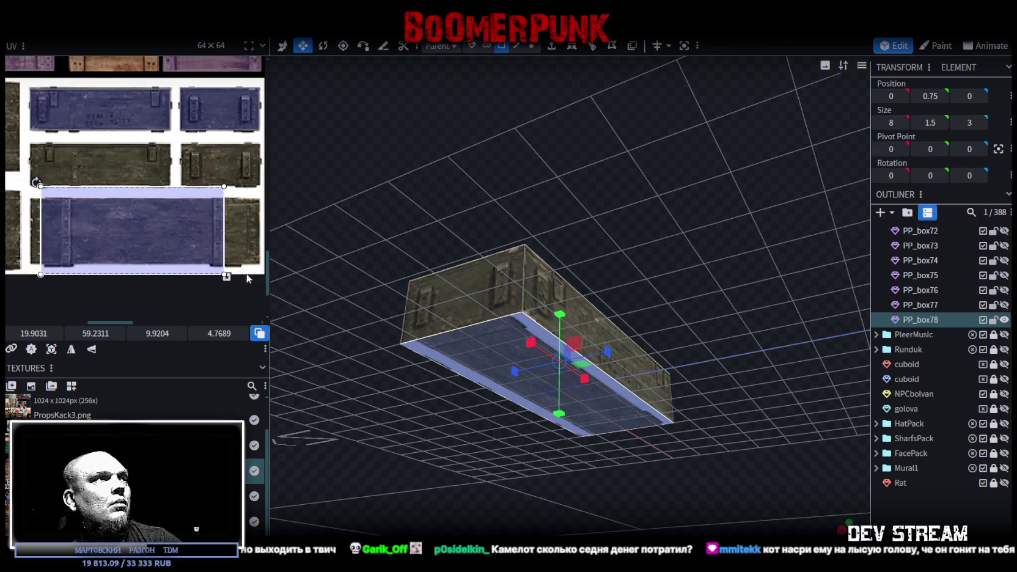
left_click_drag(227, 276, 266, 251)
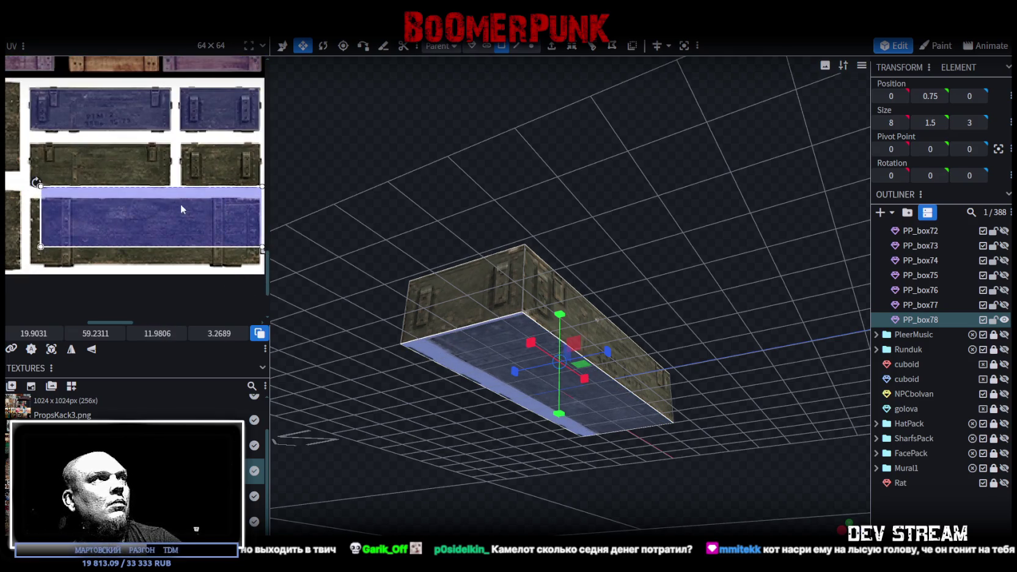
mouse_move(86, 221)
left_mouse_down()
mouse_move(55, 218)
mouse_move(83, 215)
mouse_move(64, 206)
left_mouse_up()
scroll(84, 214, "up", 3)
scroll(38, 188, "up", 2)
scroll(65, 207, "down", 1)
scroll(67, 206, "down", 2)
scroll(49, 202, "down", 2)
scroll(155, 242, "up", 2)
scroll(154, 264, "up", 2)
left_click_drag(147, 261, 171, 275)
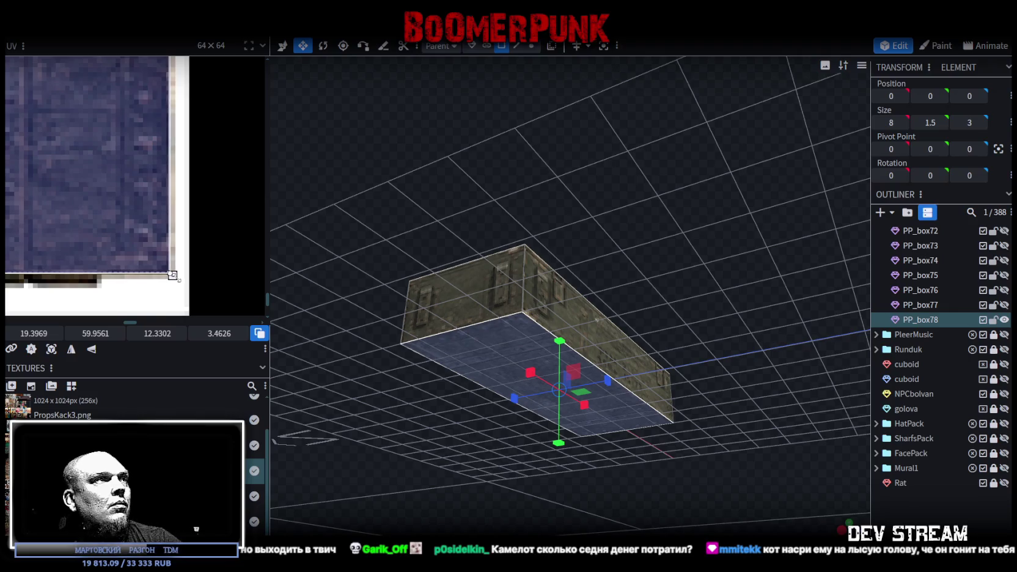
Step: Return to a low front view and reselect PP_box78's front face
mouse_move(429, 208)
left_mouse_down()
mouse_move(490, 236)
mouse_move(449, 306)
mouse_move(633, 377)
left_mouse_up()
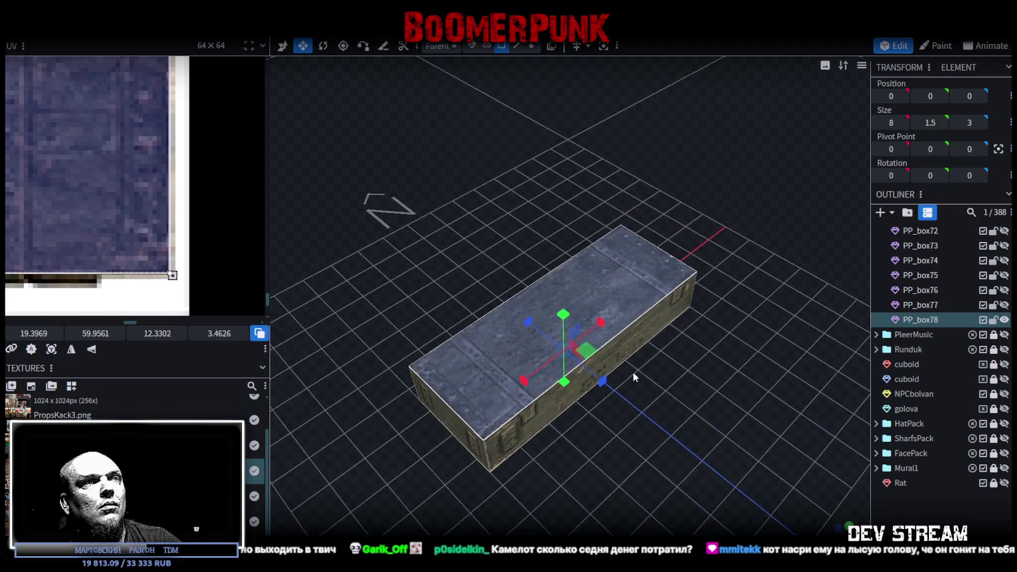
mouse_move(722, 471)
left_mouse_down()
mouse_move(588, 425)
mouse_move(696, 458)
left_mouse_up()
left_click(743, 484)
mouse_move(743, 484)
left_mouse_down()
mouse_move(703, 455)
mouse_move(505, 470)
mouse_move(650, 482)
mouse_move(672, 473)
mouse_move(683, 498)
mouse_move(514, 475)
left_mouse_up()
left_click(507, 401)
left_click(506, 401)
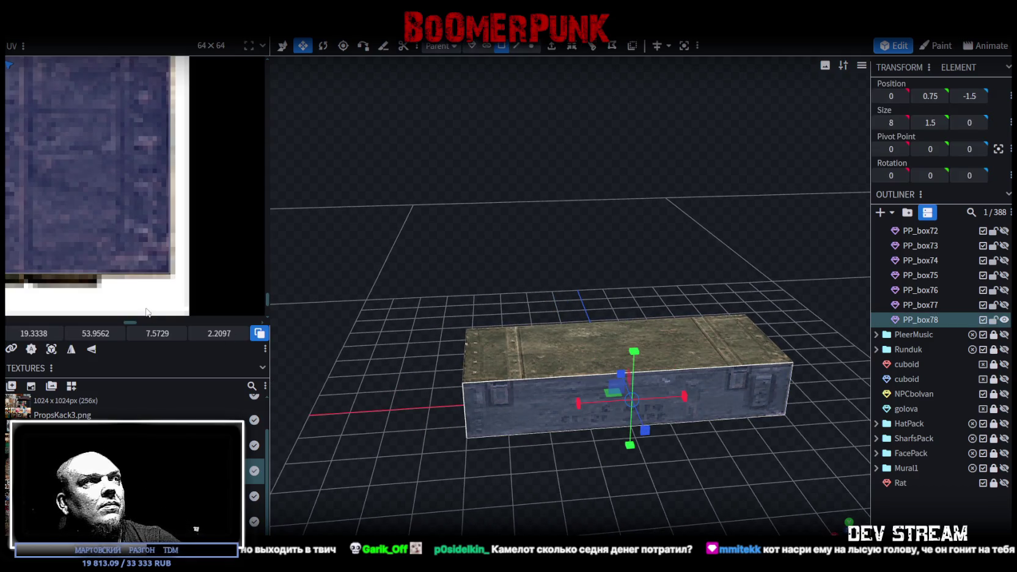
Step: Bring the crate panel textures on the atlas into view in the UV editor
scroll(147, 305, "down", 2)
scroll(35, 268, "down", 2)
scroll(167, 229, "down", 2)
scroll(174, 235, "down", 1)
mouse_move(174, 235)
middle_mouse_down()
mouse_move(123, 233)
mouse_move(242, 255)
mouse_move(180, 233)
middle_mouse_up()
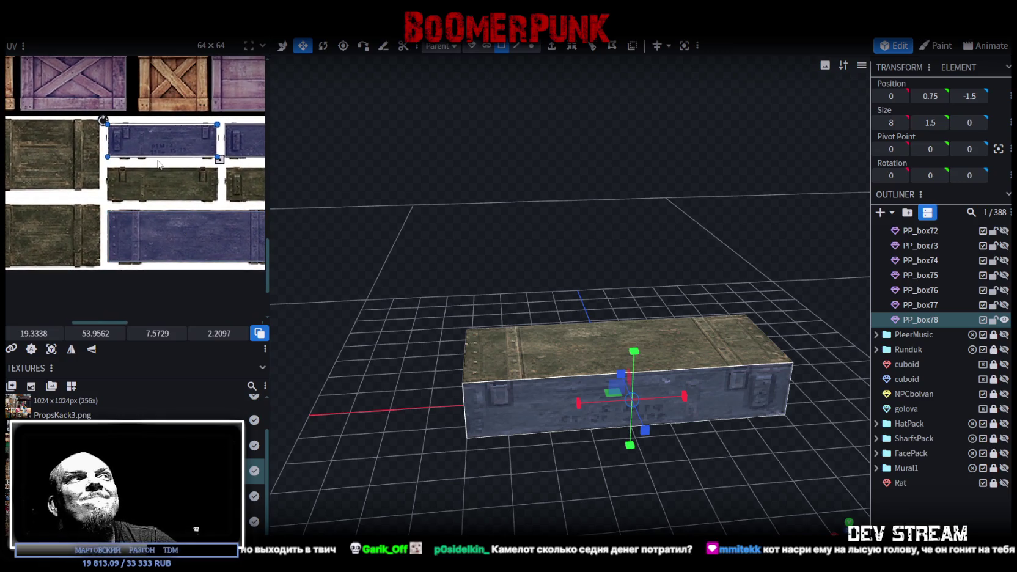
mouse_move(503, 486)
left_mouse_down()
mouse_move(532, 479)
mouse_move(537, 522)
mouse_move(556, 505)
mouse_move(534, 442)
left_mouse_up()
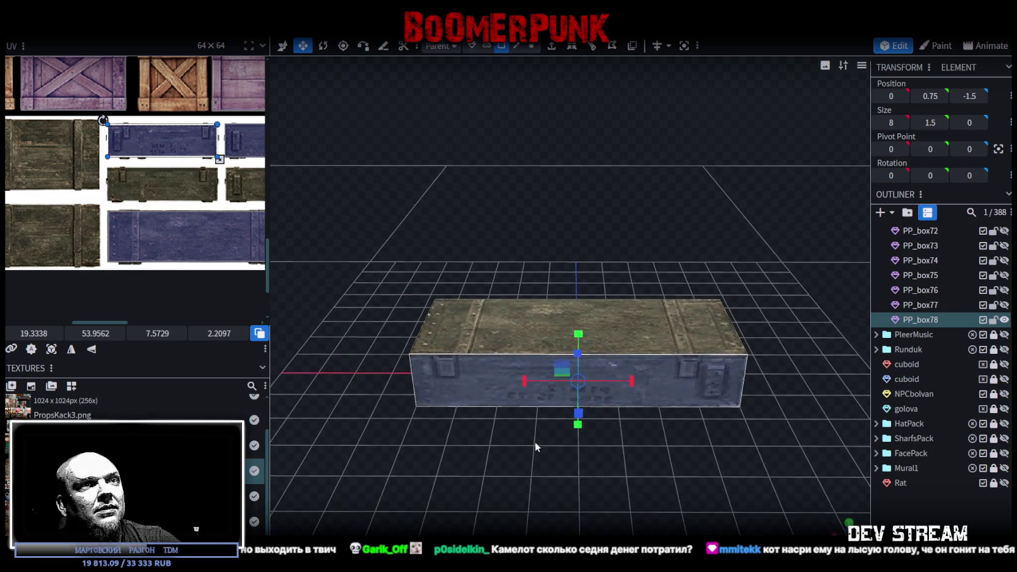
mouse_move(180, 278)
middle_mouse_down()
mouse_move(127, 263)
mouse_move(220, 285)
mouse_move(200, 286)
middle_mouse_up()
Step: Try remapping the front face, undo it with Ctrl+Z, and duplicate PP_box78 as PP_box79
left_click_drag(210, 157, 208, 202)
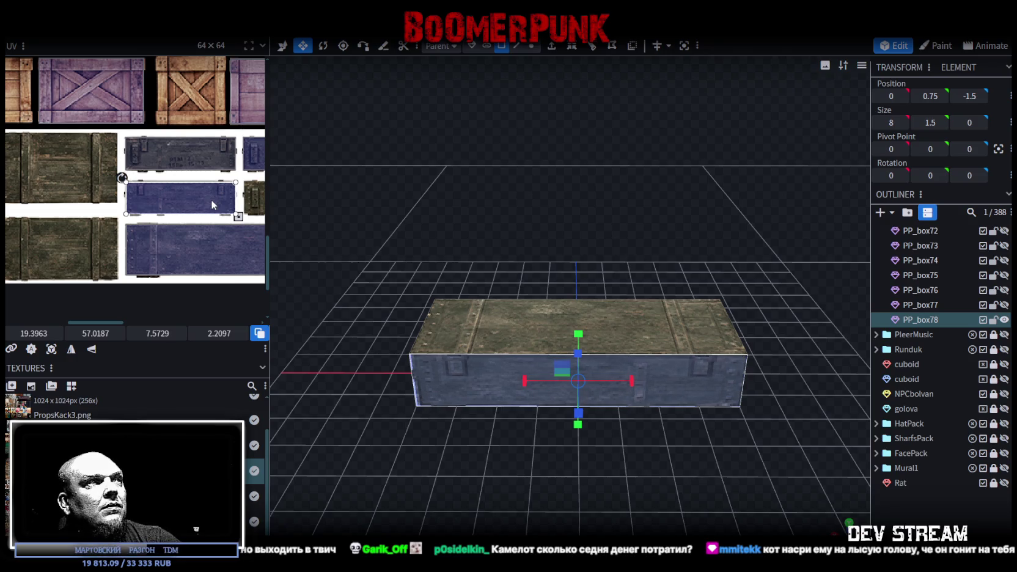
key("ctrl+z")
mouse_move(679, 493)
left_mouse_down()
mouse_move(466, 467)
mouse_move(513, 479)
left_mouse_up()
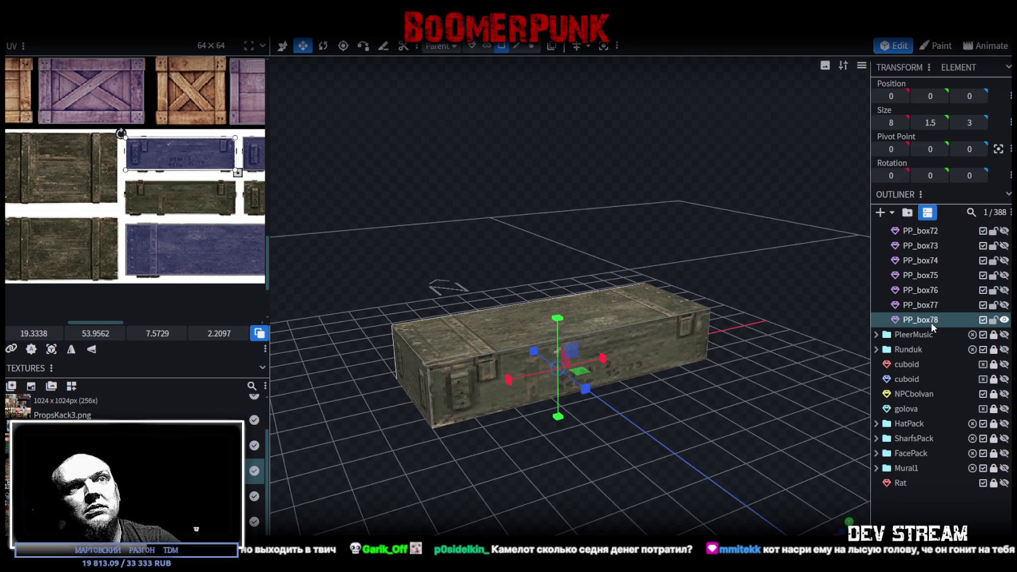
key("ctrl+d")
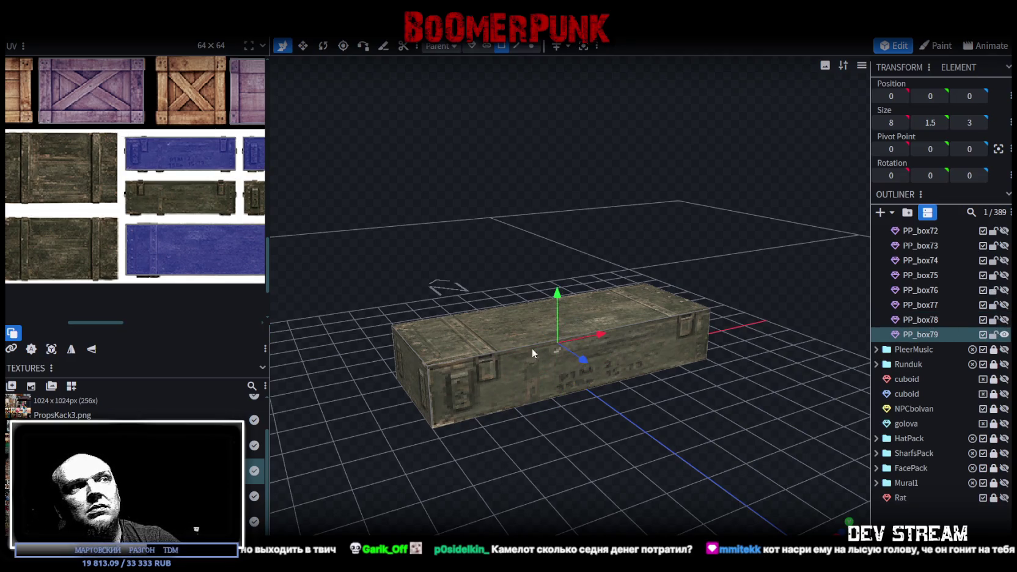
Step: Select PP_box79's front face and move its UV onto a blue crate side panel
left_click(499, 379)
left_click_drag(384, 256, 515, 374)
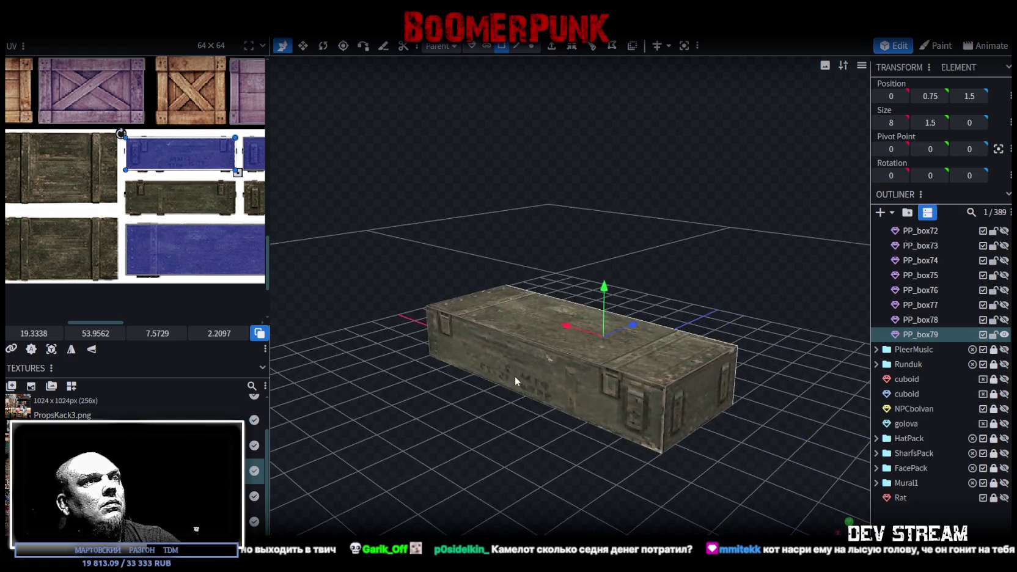
scroll(169, 225, "up", 3)
scroll(159, 182, "up", 2)
mouse_move(127, 124)
left_mouse_down()
mouse_move(121, 191)
mouse_move(85, 167)
mouse_move(95, 212)
left_mouse_up()
scroll(86, 168, "up", 2)
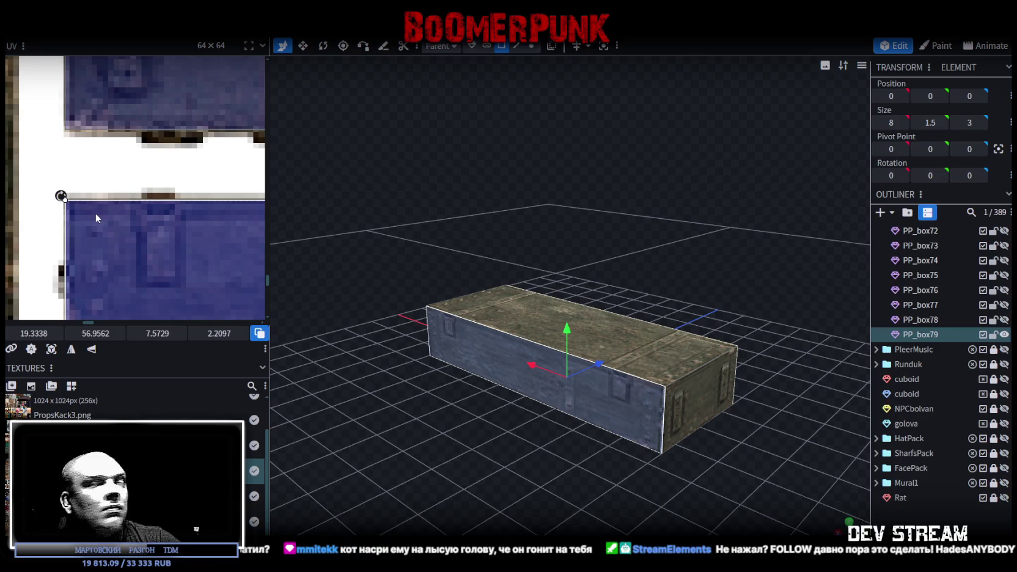
Step: Trim the mapped UV area's right edge slightly to fit the panel
scroll(116, 219, "down", 2)
scroll(93, 220, "down", 2)
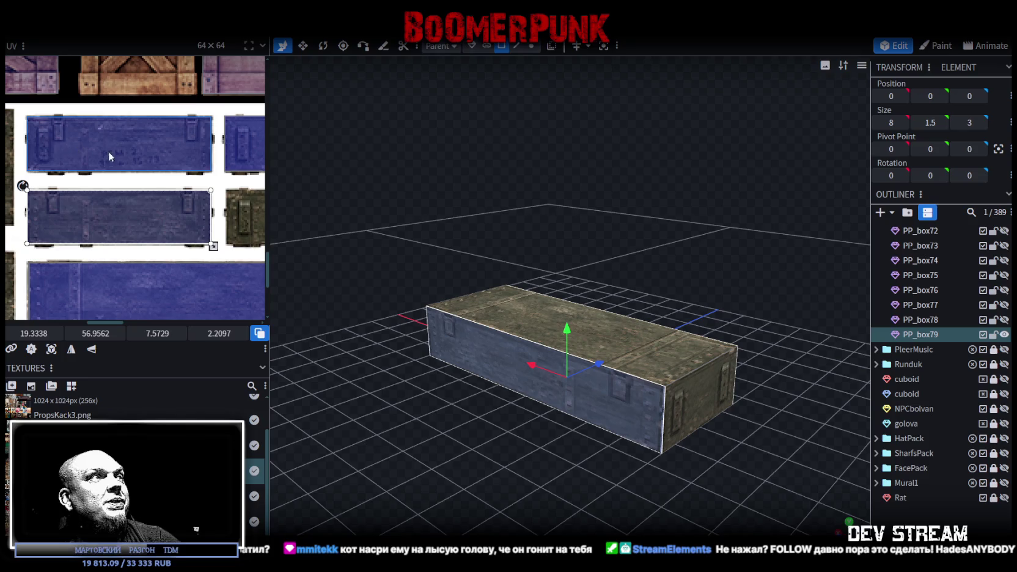
scroll(98, 146, "down", 2)
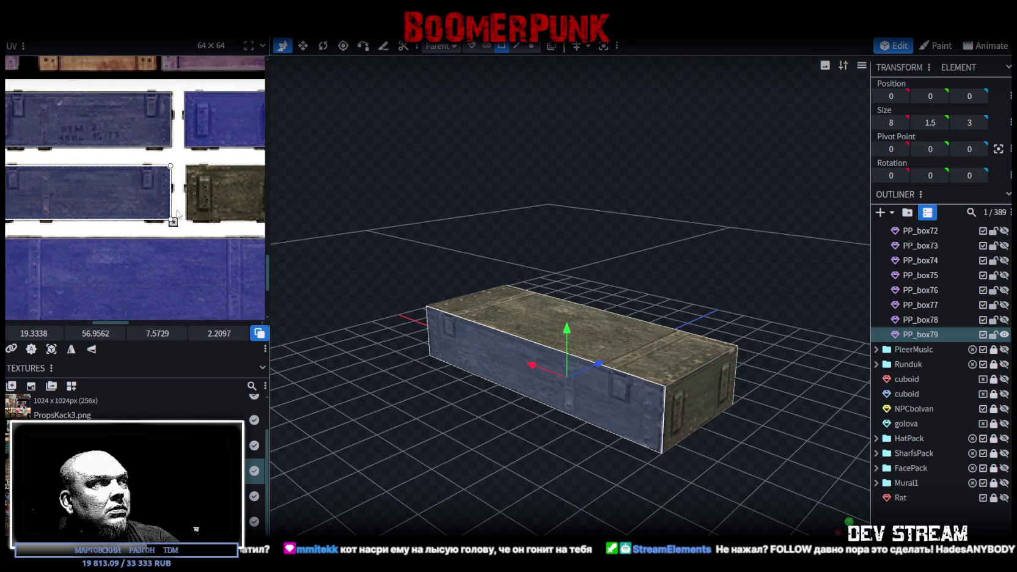
scroll(177, 214, "up", 2)
scroll(165, 221, "up", 2)
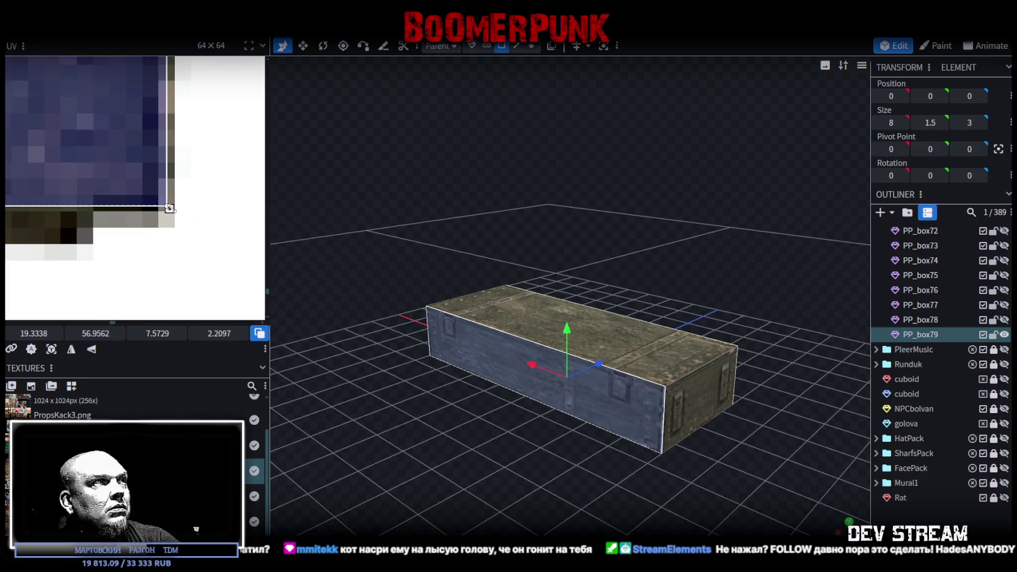
left_click_drag(171, 209, 162, 212)
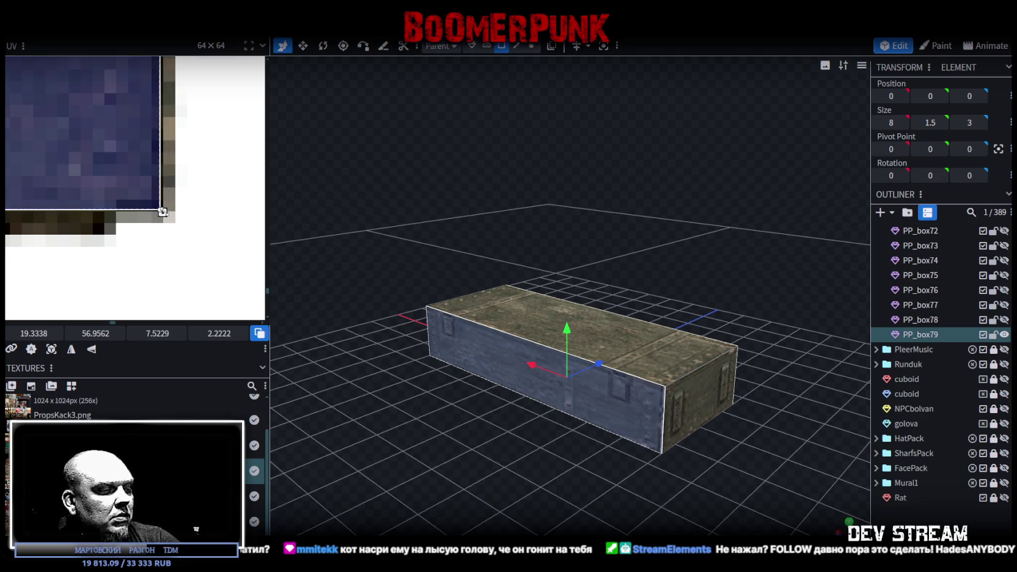
mouse_move(530, 338)
left_mouse_down()
mouse_move(513, 274)
mouse_move(516, 305)
mouse_move(489, 318)
left_mouse_up()
Step: Shift PP_box79's underside UV left onto another blue crate panel
left_click(489, 319)
scroll(118, 199, "down", 3)
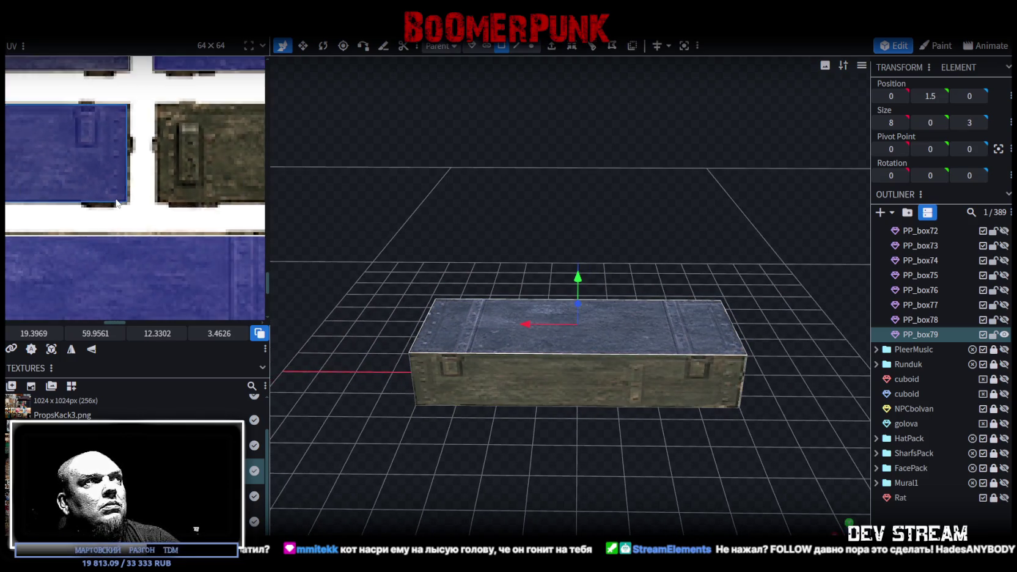
scroll(141, 214, "down", 2)
scroll(189, 250, "down", 2)
mouse_move(421, 123)
left_mouse_down()
mouse_move(464, 232)
mouse_move(400, 343)
left_mouse_up()
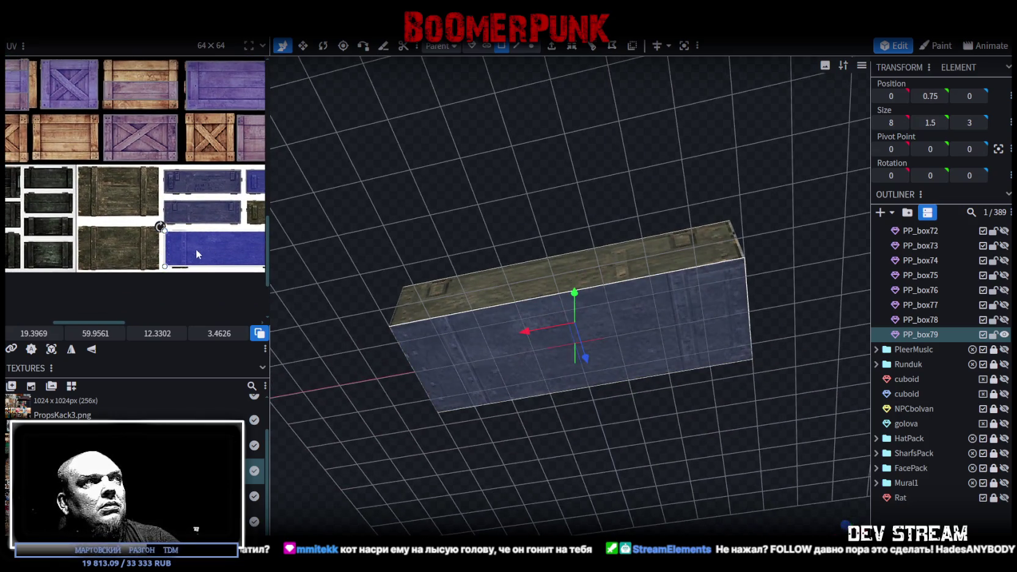
mouse_move(204, 248)
left_mouse_down()
mouse_move(111, 233)
mouse_move(65, 212)
left_mouse_up()
scroll(98, 229, "up", 2)
scroll(89, 221, "up", 2)
scroll(79, 217, "up", 2)
Step: Shrink the underside UV to a smaller panel and make it taller to fit the face
scroll(66, 212, "down", 2)
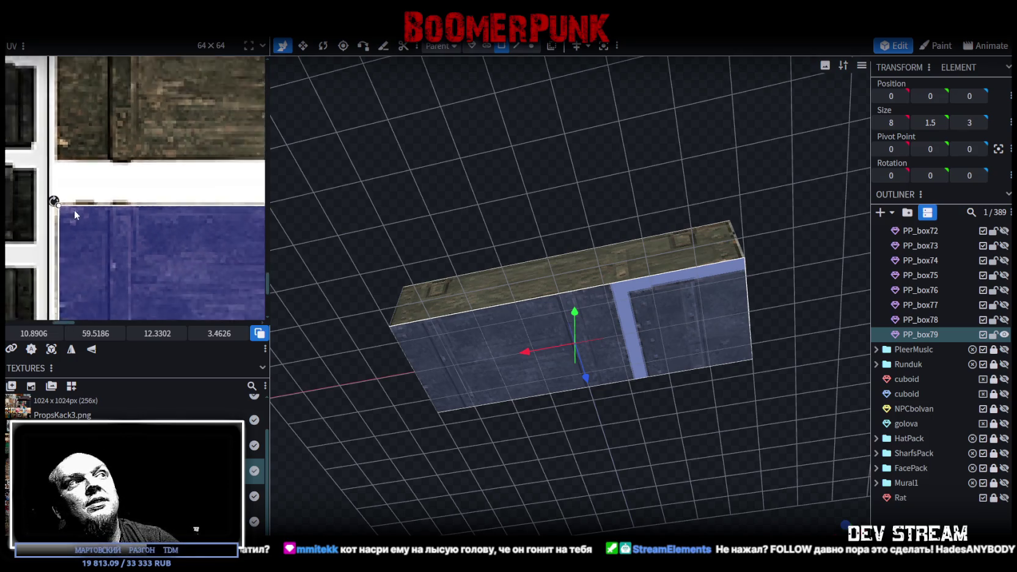
scroll(74, 210, "down", 2)
scroll(105, 200, "down", 2)
left_click_drag(224, 241, 120, 228)
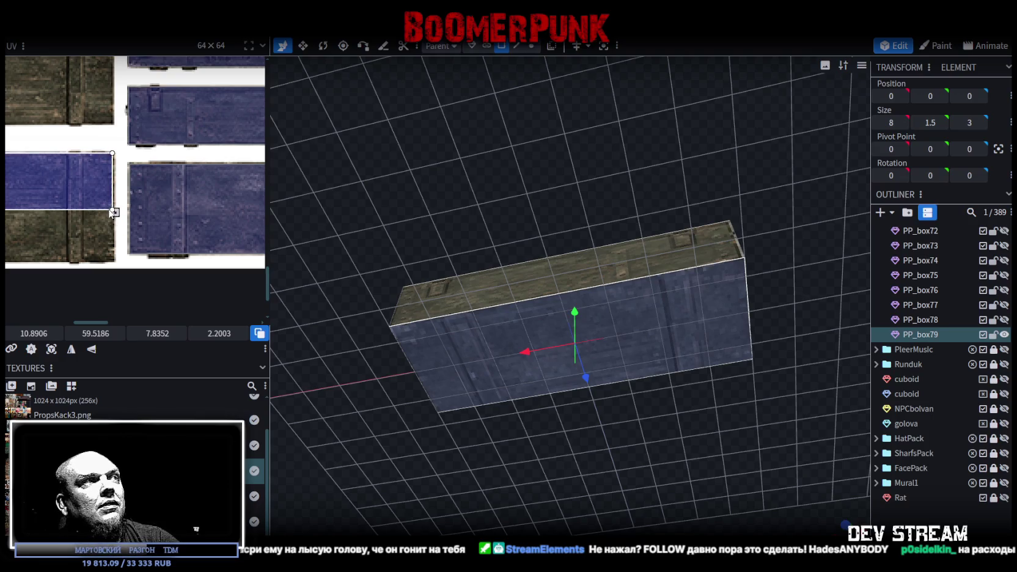
mouse_move(115, 211)
left_mouse_down()
mouse_move(115, 260)
mouse_move(108, 235)
left_mouse_up()
scroll(110, 244, "up", 2)
scroll(107, 235, "up", 2)
scroll(106, 229, "up", 2)
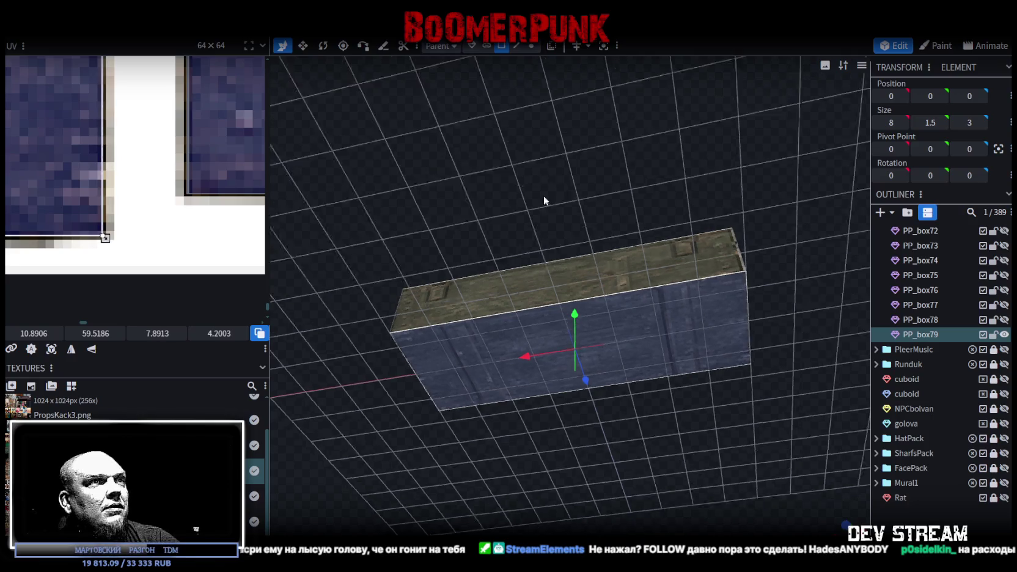
Step: Select another face of PP_box79 and orbit around the crate
left_click_drag(543, 183, 653, 371)
left_click(672, 330)
mouse_move(703, 250)
left_mouse_down()
mouse_move(596, 362)
mouse_move(734, 426)
left_mouse_up()
scroll(122, 174, "down", 3)
scroll(122, 175, "down", 3)
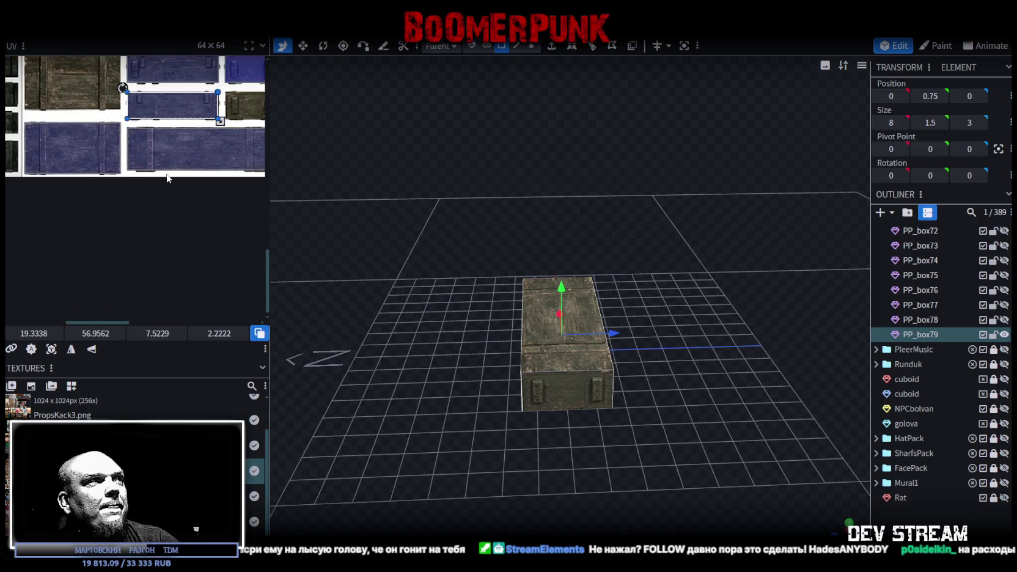
scroll(92, 214, "down", 2)
scroll(58, 248, "down", 2)
left_click_drag(412, 269, 432, 250)
mouse_move(594, 327)
left_mouse_down()
mouse_move(652, 332)
mouse_move(609, 330)
mouse_move(623, 332)
left_mouse_up()
Step: Resize PP_box79 to 5 units deep on Z and duplicate it as PP_box80
key("s")
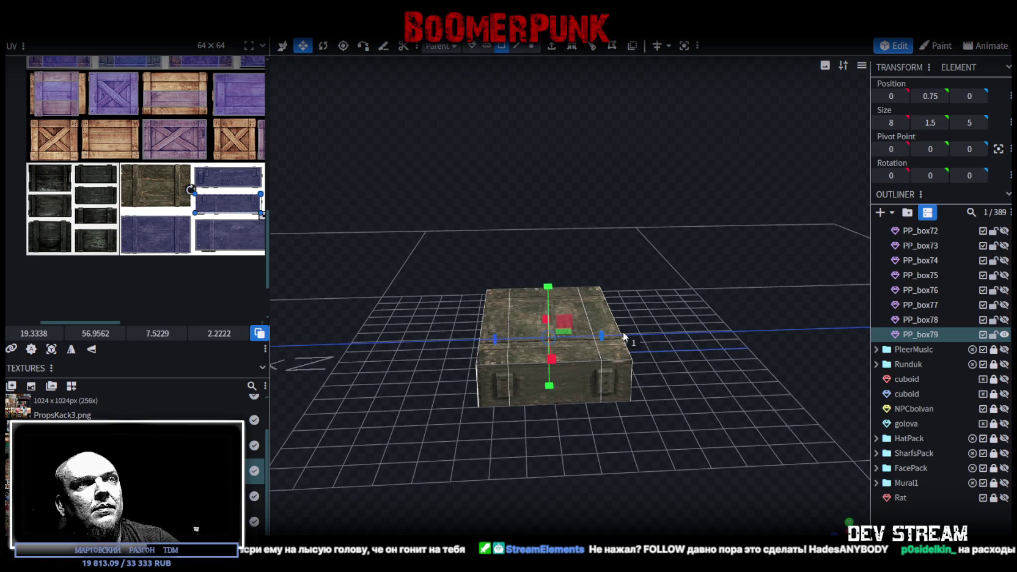
mouse_move(636, 253)
left_mouse_down()
mouse_move(564, 251)
mouse_move(621, 248)
mouse_move(540, 264)
mouse_move(487, 241)
mouse_move(489, 286)
mouse_move(568, 221)
mouse_move(652, 238)
mouse_move(648, 256)
mouse_move(599, 144)
mouse_move(594, 248)
mouse_move(660, 317)
left_mouse_up()
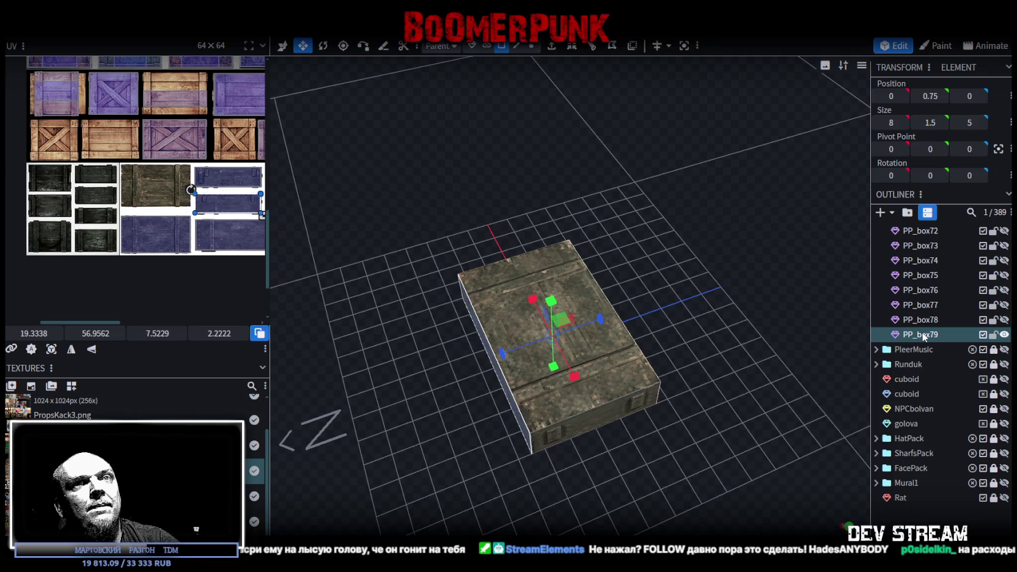
key("ctrl+d")
mouse_move(780, 383)
left_mouse_down()
mouse_move(695, 367)
mouse_move(548, 383)
mouse_move(707, 320)
mouse_move(665, 334)
left_mouse_up()
left_click(596, 371)
Step: Lengthen PP_box80's Z depth from 5 to 6 units
key("s")
left_click_drag(602, 342, 608, 346)
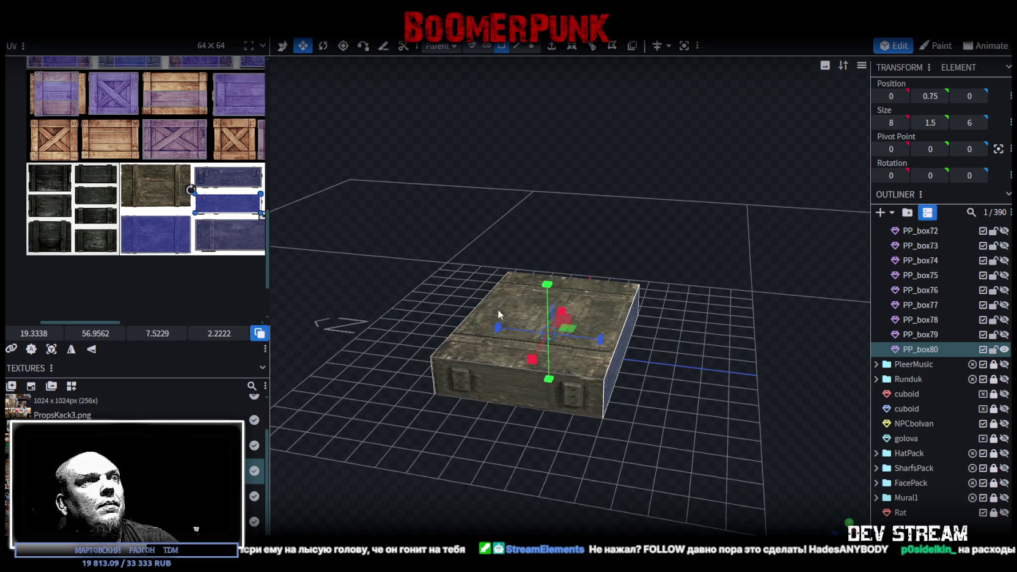
left_click_drag(680, 420, 564, 353)
Step: Map PP_box80's underside onto a blue crate panel, stretched slightly taller
scroll(113, 241, "up", 2)
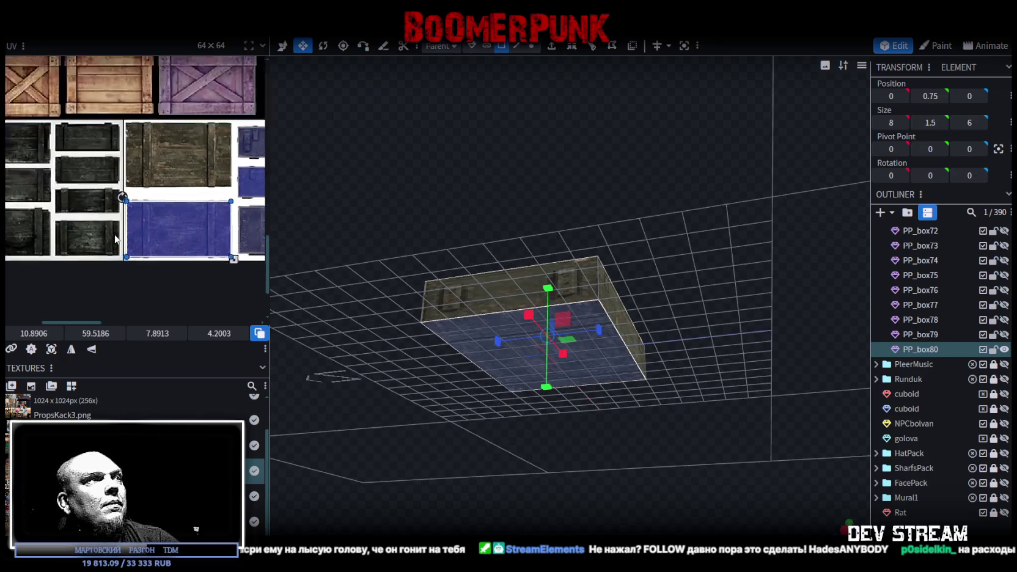
left_click_drag(144, 219, 150, 145)
scroll(151, 145, "up", 2)
scroll(151, 137, "up", 2)
scroll(150, 132, "up", 1)
left_click_drag(115, 116, 96, 121)
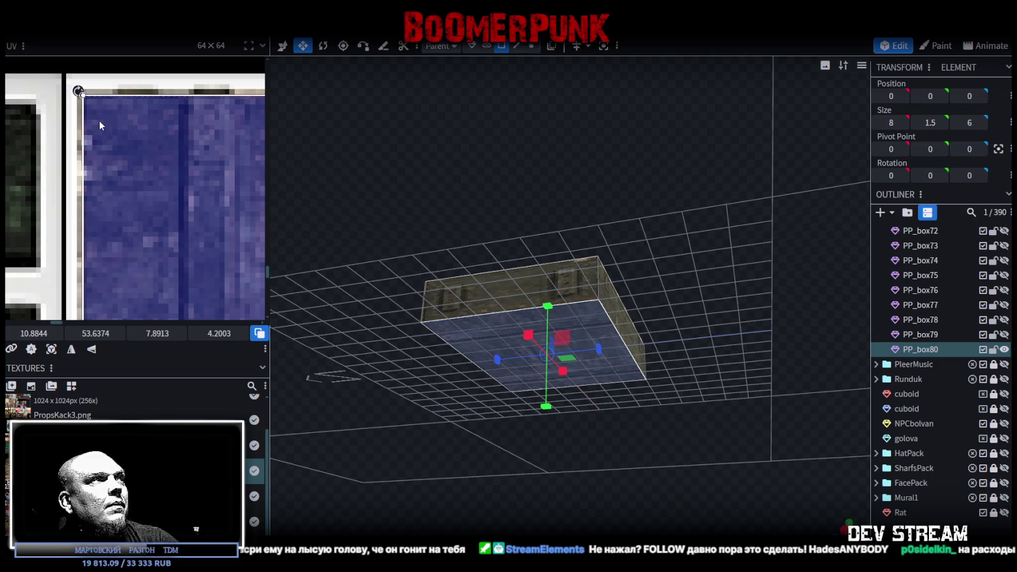
scroll(99, 122, "down", 2)
scroll(159, 173, "up", 2)
scroll(151, 176, "down", 1)
scroll(135, 174, "up", 1)
scroll(158, 173, "up", 2)
scroll(177, 171, "up", 1)
left_click_drag(178, 172, 172, 241)
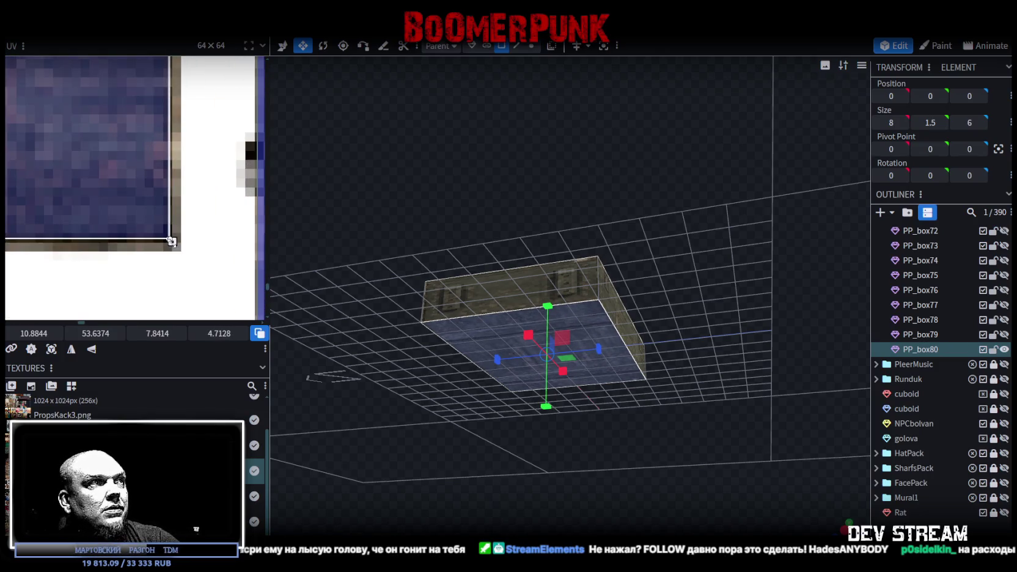
scroll(111, 190, "down", 2)
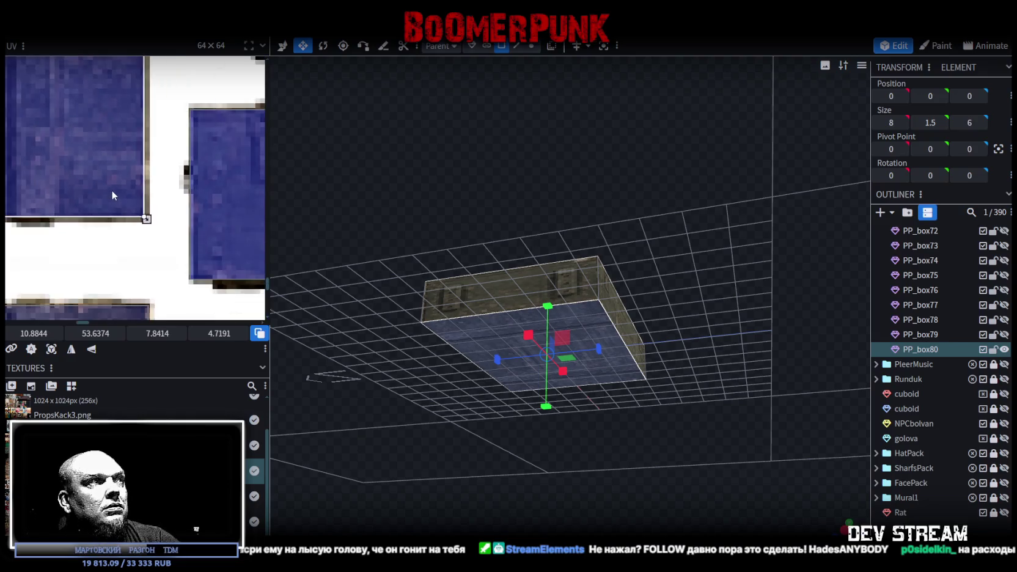
scroll(98, 190, "down", 2)
scroll(160, 222, "down", 2)
scroll(130, 186, "down", 1)
Step: Select PP_box80's front face and move its UV onto a blue crate panel
mouse_move(490, 250)
left_mouse_down()
mouse_move(449, 281)
mouse_move(368, 286)
mouse_move(588, 286)
mouse_move(642, 372)
mouse_move(532, 309)
mouse_move(584, 362)
left_mouse_up()
left_click(641, 370)
scroll(126, 226, "down", 1)
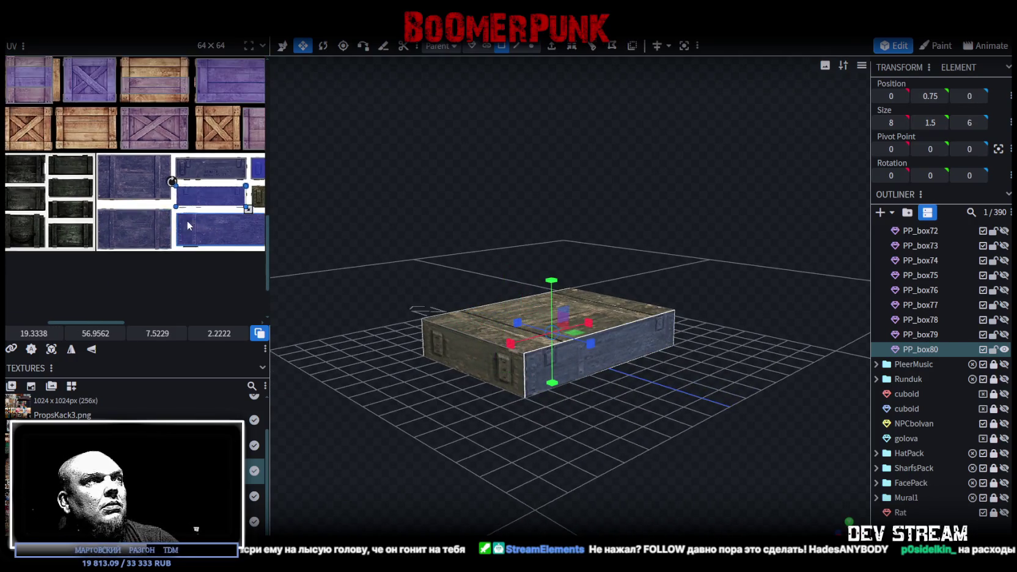
scroll(119, 214, "down", 1)
scroll(113, 206, "down", 1)
scroll(110, 231, "down", 1)
mouse_move(111, 231)
middle_mouse_down()
mouse_move(129, 223)
mouse_move(135, 202)
middle_mouse_up()
mouse_move(130, 194)
left_mouse_down()
mouse_move(130, 220)
mouse_move(80, 178)
left_mouse_up()
Step: Enlarge the front face UV to cover the whole blue panel
scroll(131, 224, "up", 2)
scroll(137, 226, "up", 2)
scroll(107, 202, "up", 1)
scroll(107, 205, "up", 2)
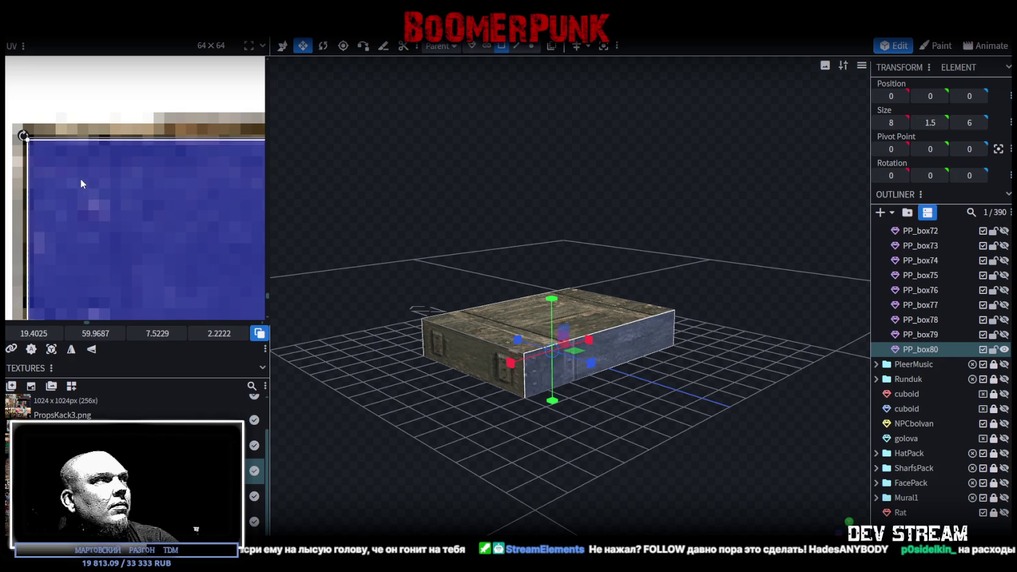
scroll(87, 183, "down", 2)
scroll(116, 192, "down", 2)
scroll(139, 200, "down", 1)
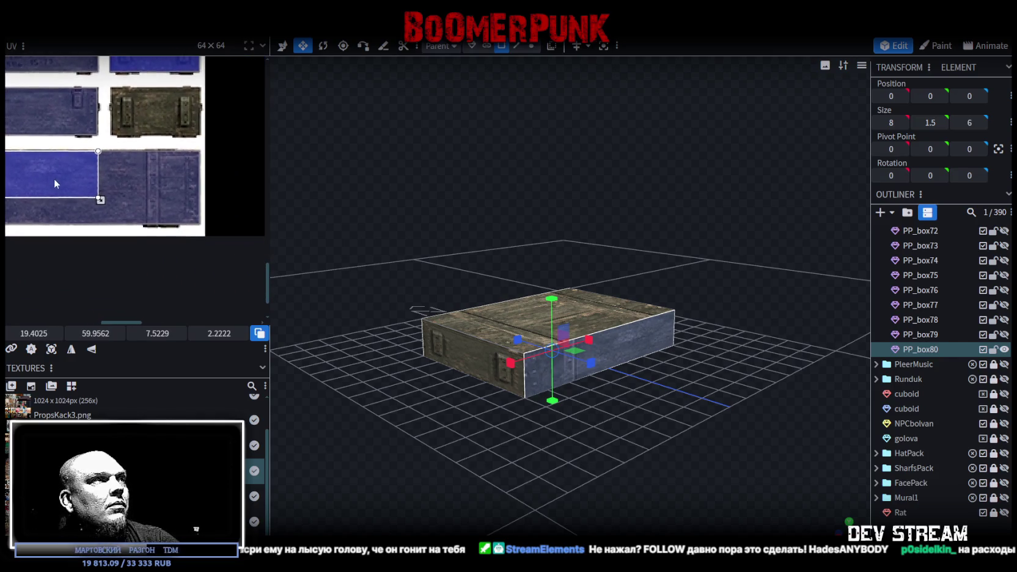
left_click_drag(96, 201, 200, 229)
scroll(199, 224, "up", 2)
scroll(196, 221, "up", 2)
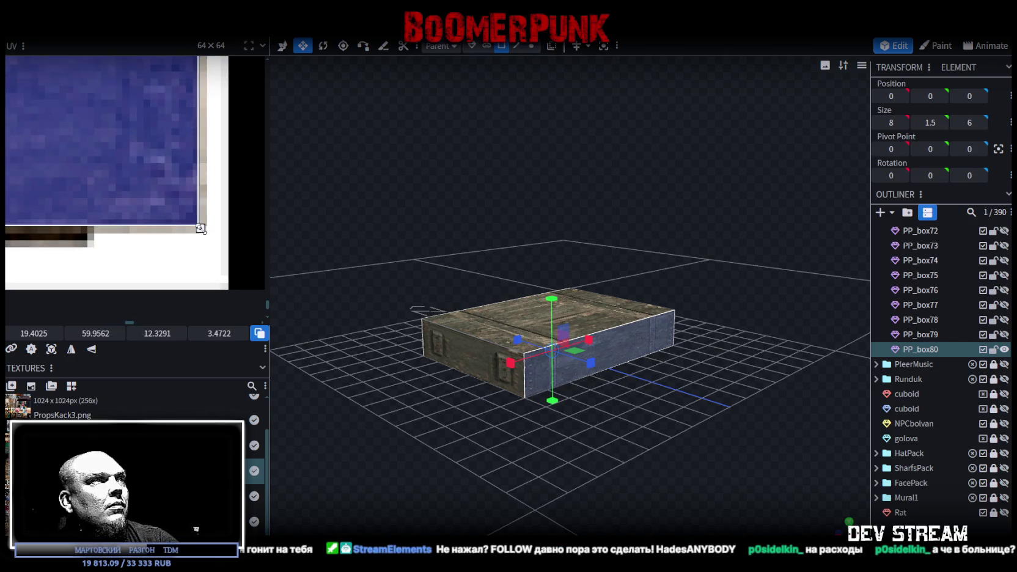
mouse_move(402, 183)
left_mouse_down()
mouse_move(591, 285)
mouse_move(562, 264)
left_mouse_up()
Step: Raise PP_box80's top face to make the crate taller
left_click(592, 285)
key("v")
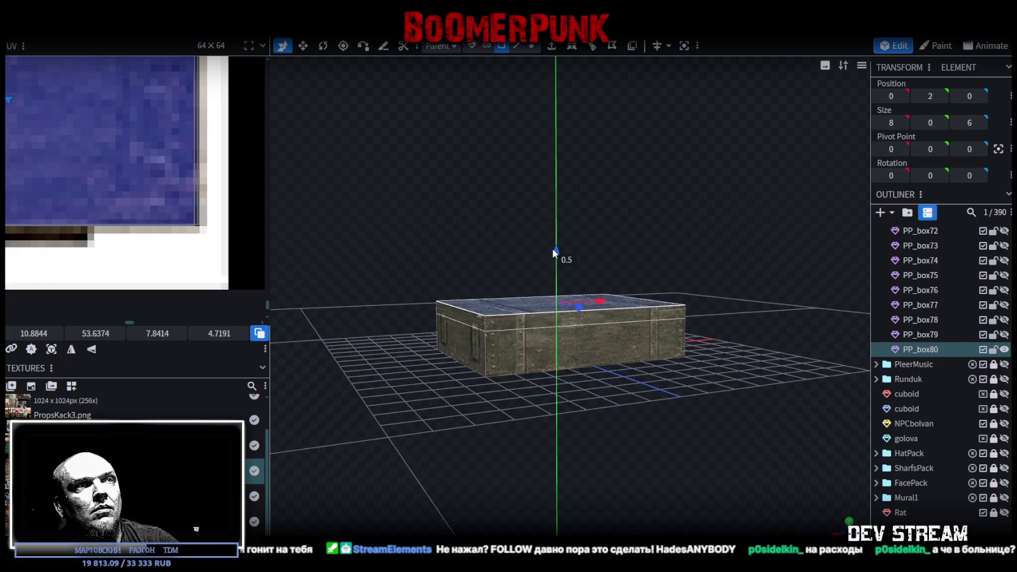
mouse_move(554, 264)
left_mouse_down()
mouse_move(519, 237)
mouse_move(554, 244)
left_mouse_up()
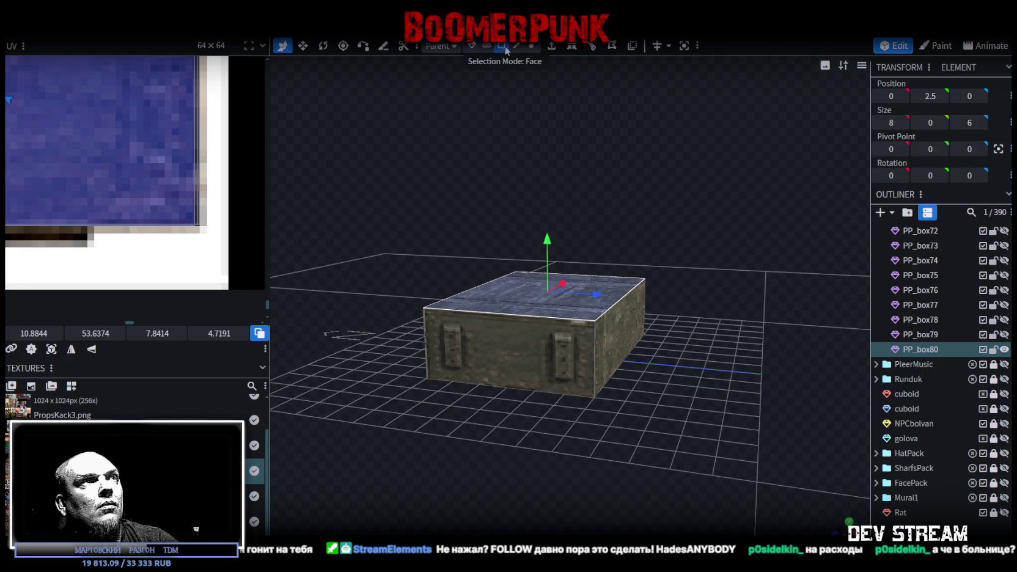
Step: Map the end face onto the dark clasped crate panel, trim it to fit, then deselect
left_click(532, 355)
left_click_drag(648, 220, 497, 237)
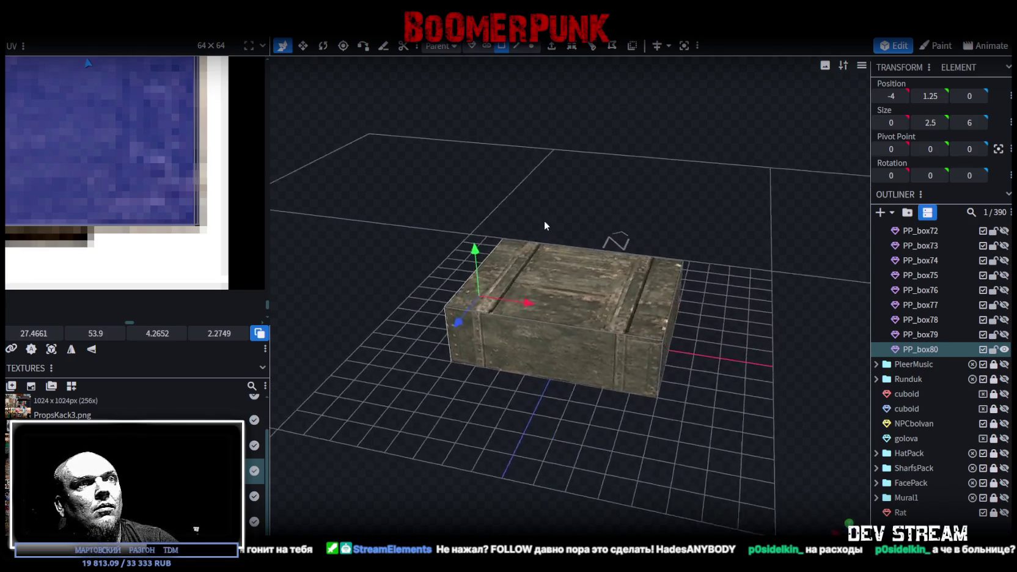
scroll(69, 155, "down", 3)
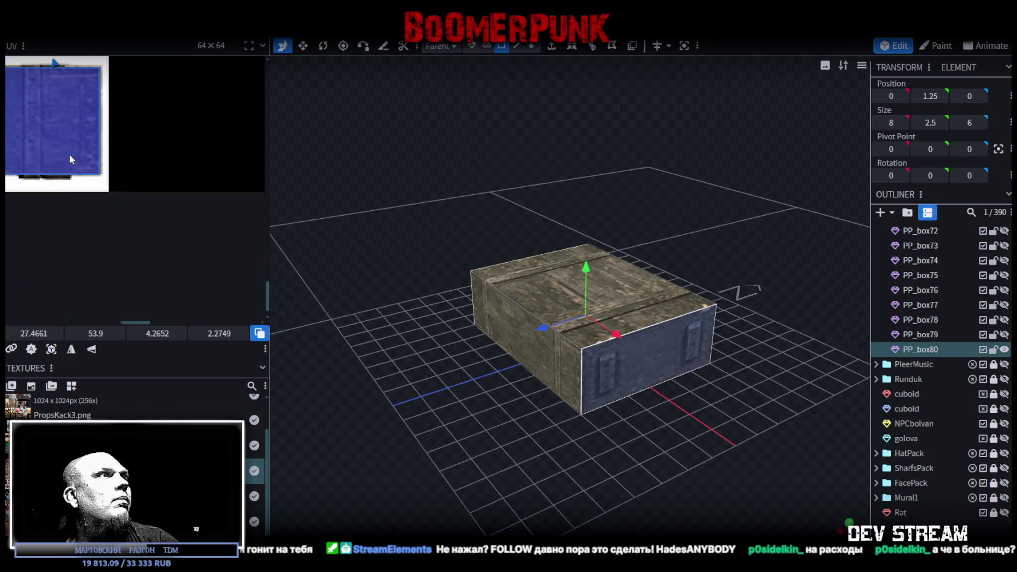
scroll(188, 215, "down", 3)
scroll(173, 181, "up", 2)
mouse_move(135, 116)
left_mouse_down()
mouse_move(141, 219)
mouse_move(119, 153)
left_mouse_up()
scroll(141, 219, "up", 2)
scroll(123, 193, "up", 2)
scroll(119, 153, "down", 3)
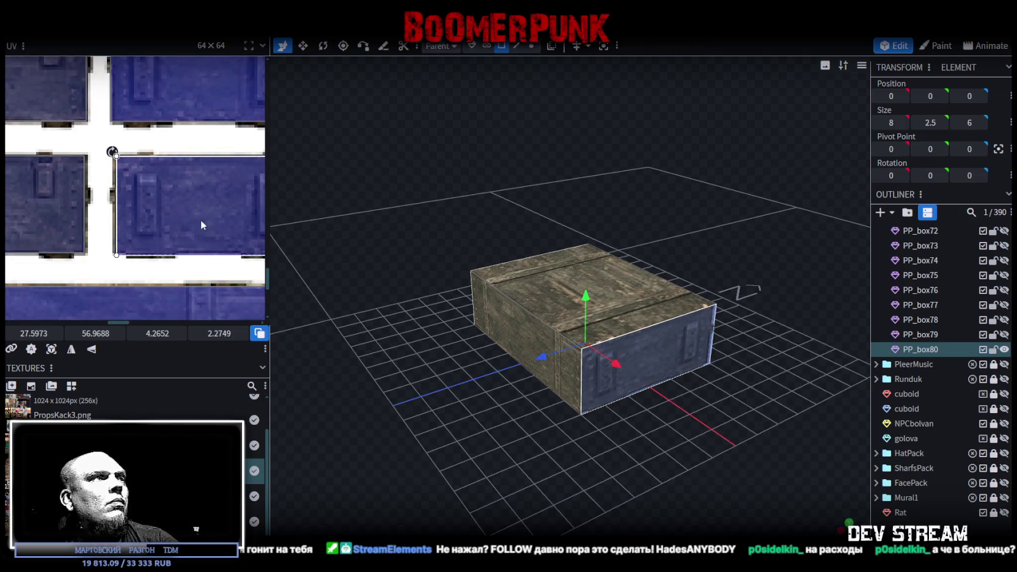
scroll(112, 222, "up", 2)
scroll(222, 253, "up", 2)
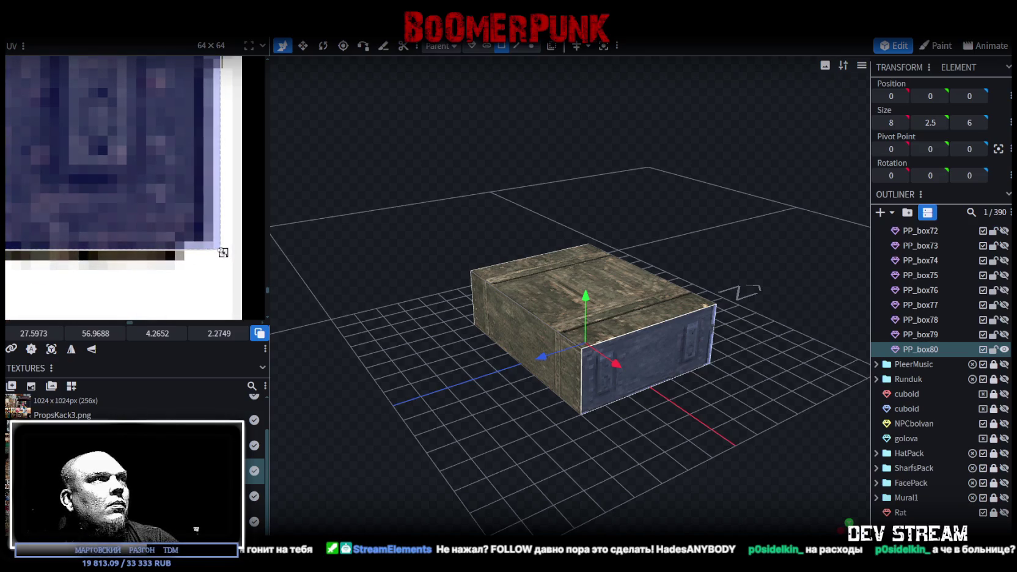
left_click_drag(223, 252, 202, 242)
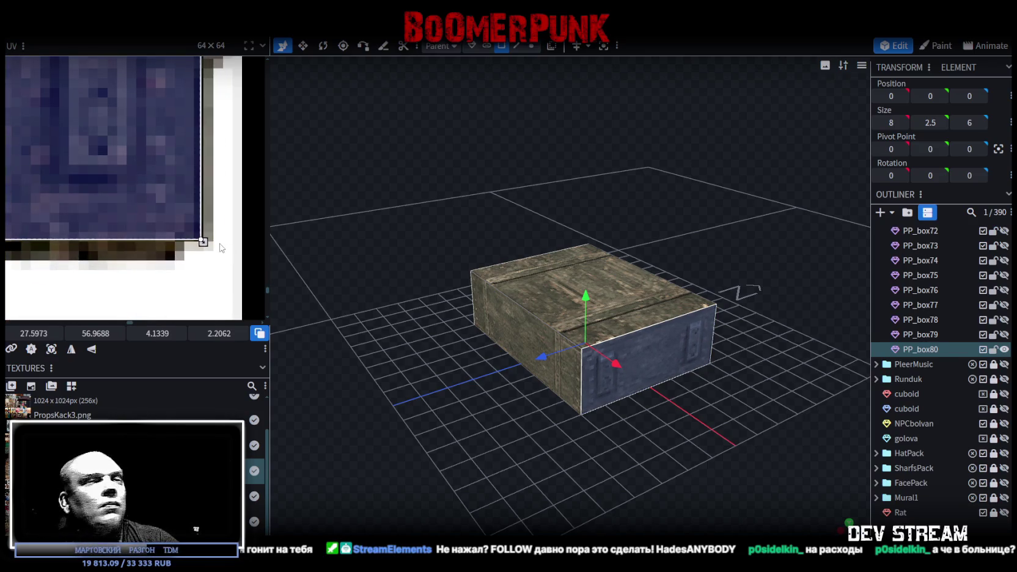
left_click(782, 519)
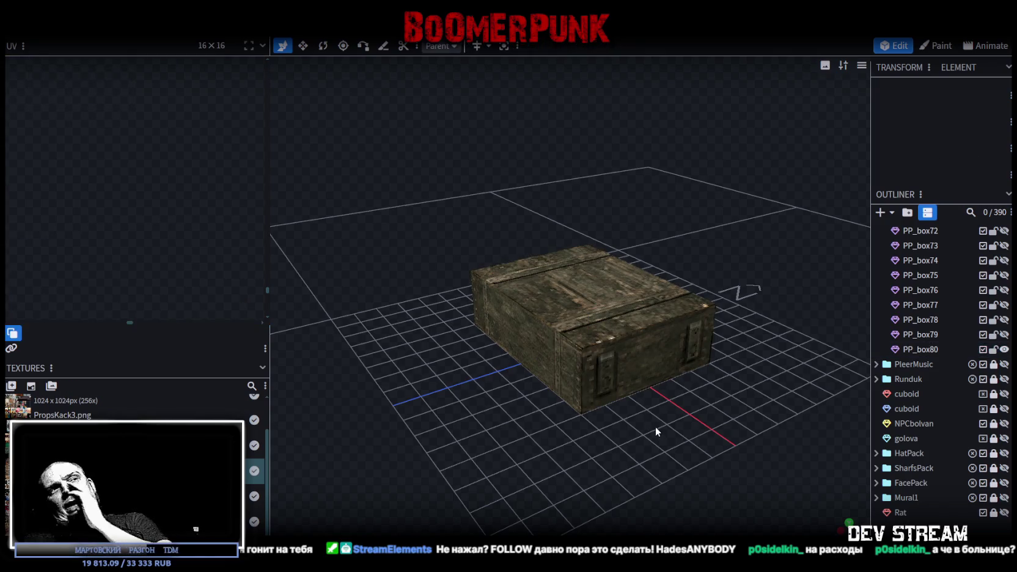
Step: Hide PP_box80 after briefly comparing PP_box78 and PP_box79, leaving all three hidden
left_click(1004, 349)
left_click(1004, 319)
left_click(1003, 319)
left_click(1003, 334)
left_click(1004, 334)
left_click(1004, 349)
left_click(1003, 349)
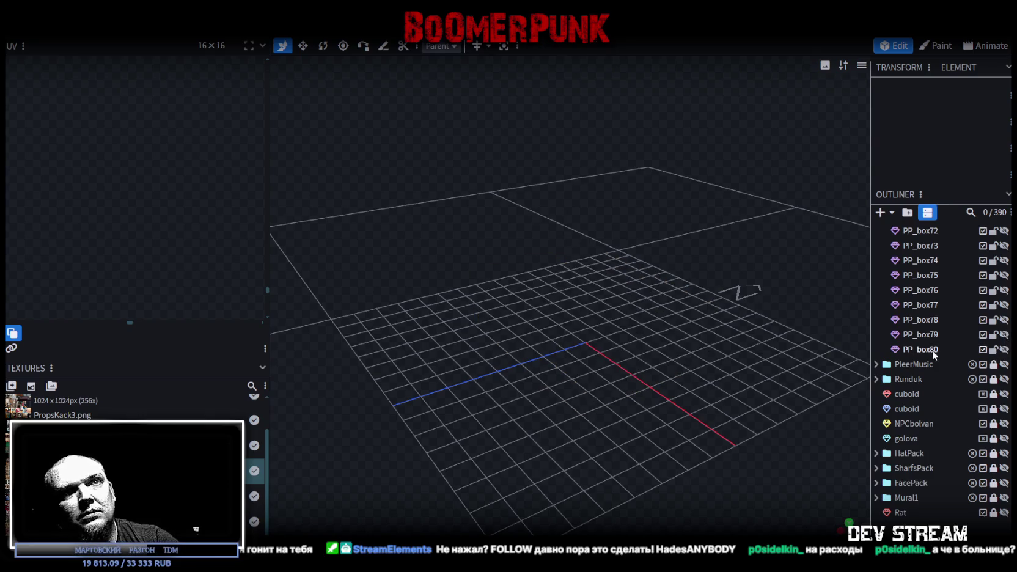
Step: Duplicate PP_box80 as PP_box81, show the copy and select the whole cube
left_click(932, 350)
key("ctrl+d")
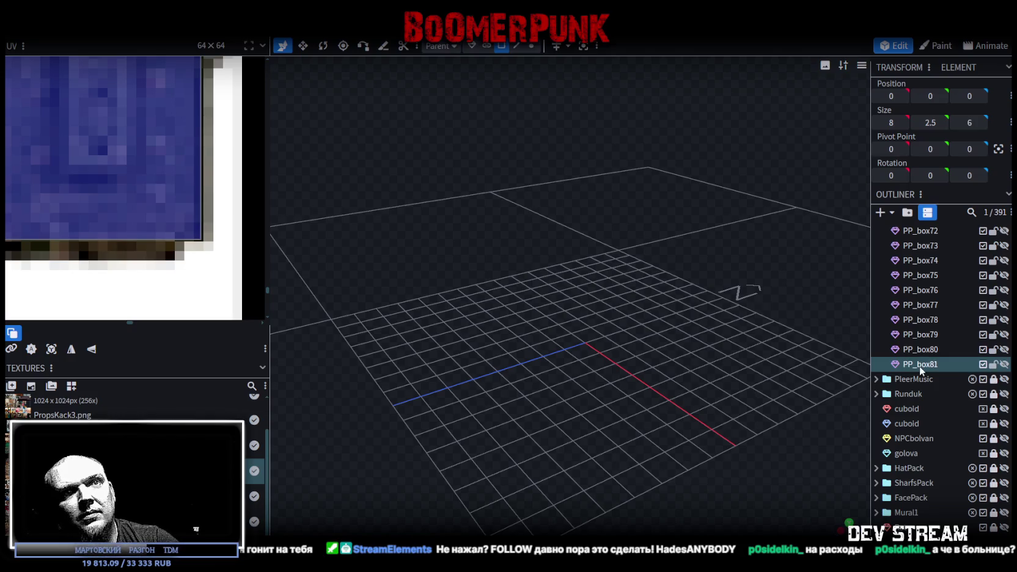
left_click(1004, 363)
left_click(636, 358)
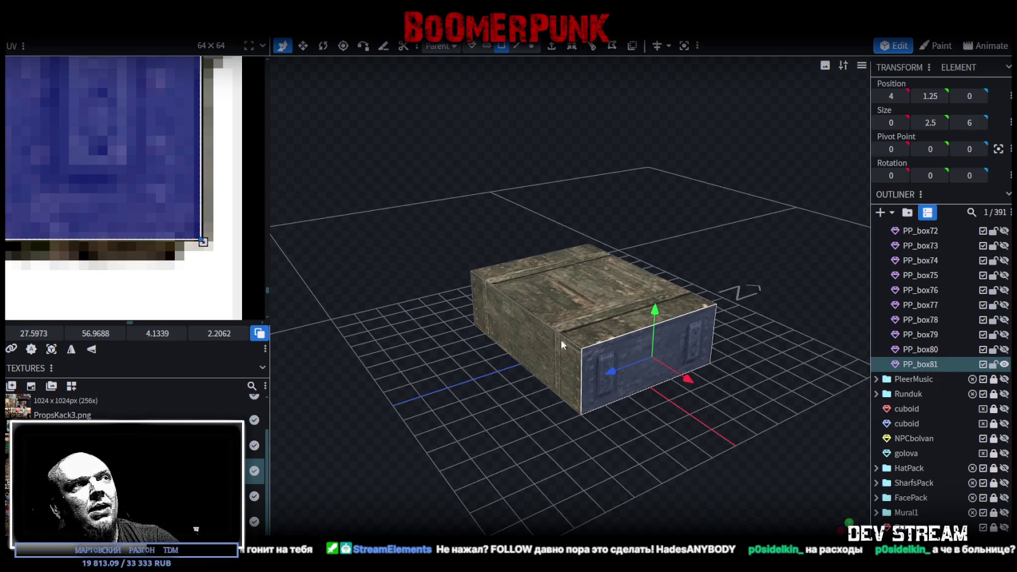
left_click(157, 236)
scroll(157, 236, "down", 2)
scroll(157, 236, "down", 2)
scroll(156, 236, "down", 2)
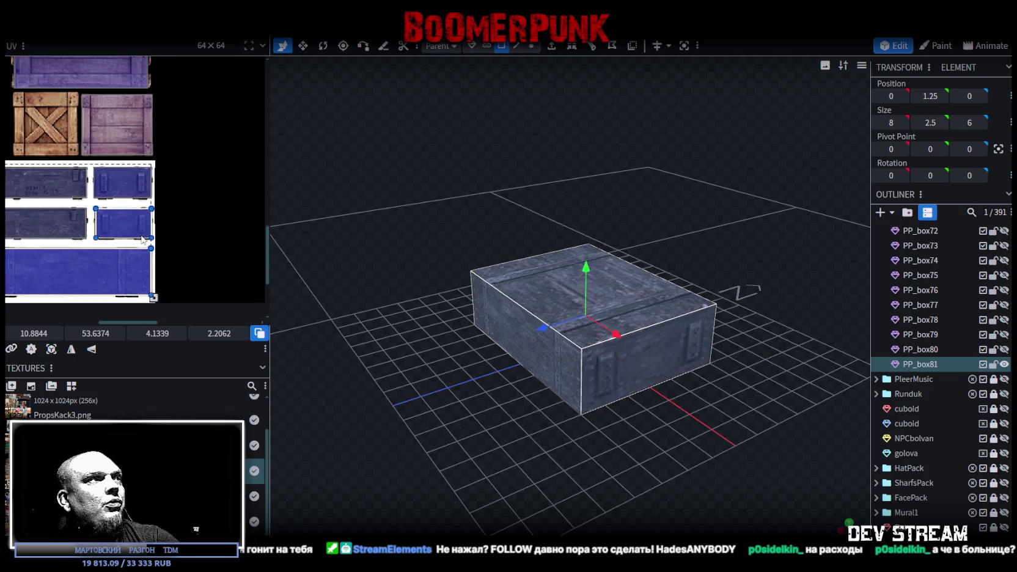
scroll(157, 236, "down", 2)
scroll(256, 251, "left", 3)
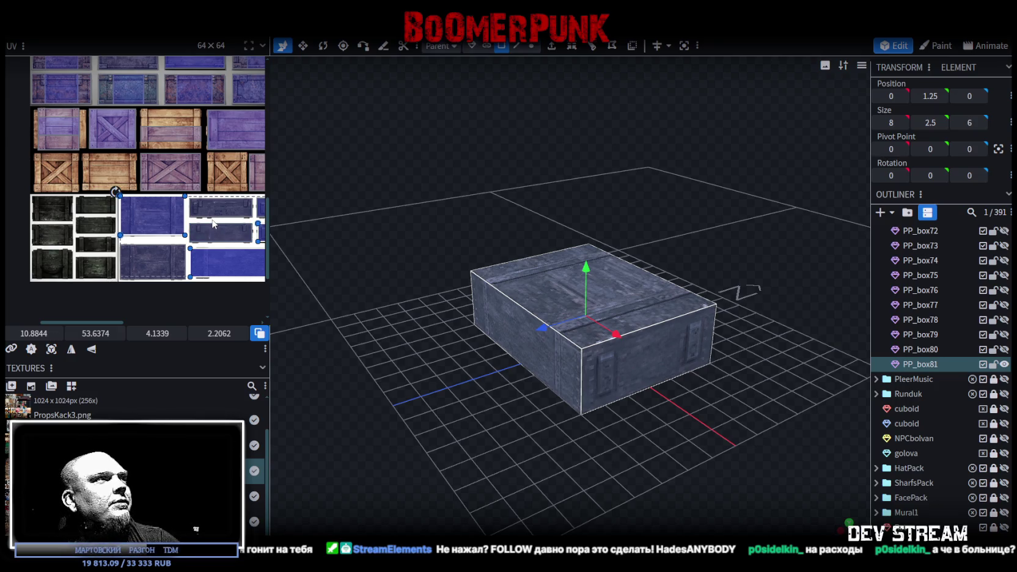
mouse_move(352, 346)
left_mouse_down()
mouse_move(585, 344)
mouse_move(570, 346)
left_mouse_up()
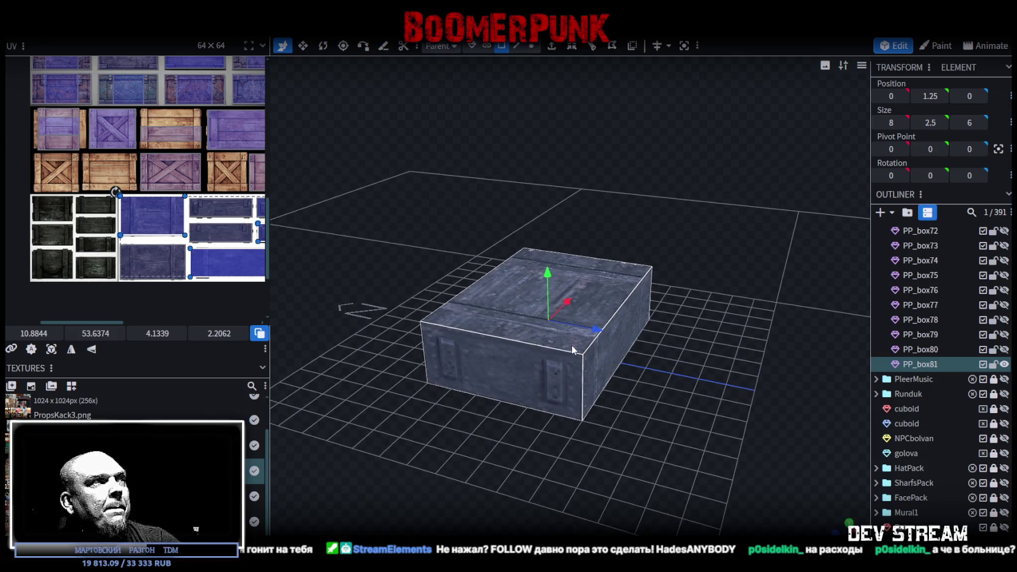
Step: From below the crate, undo an accidental height change and move the bottom face's UV left
left_click_drag(517, 323, 651, 368)
key("ctrl+z")
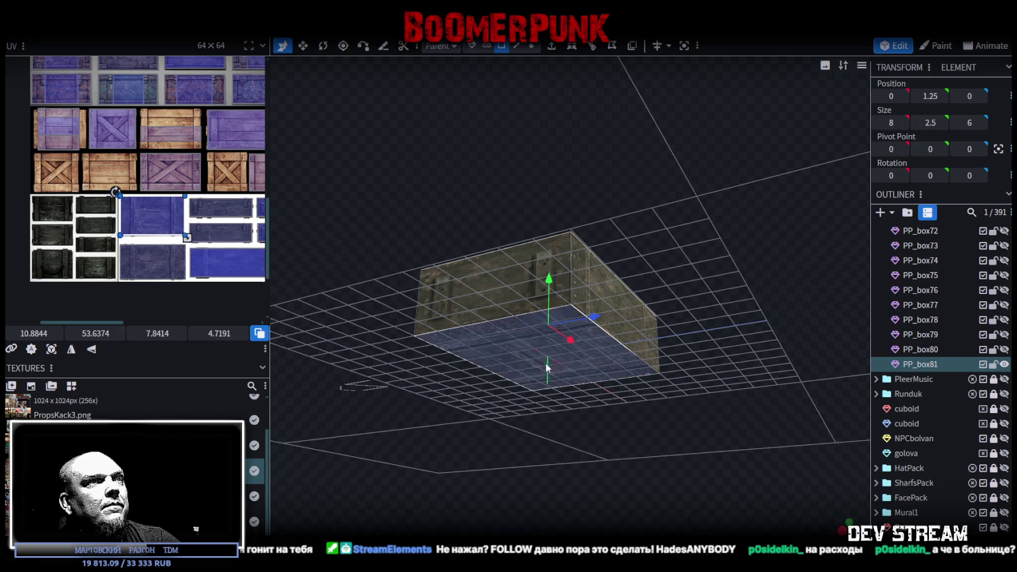
left_click_drag(133, 212, 56, 215)
scroll(56, 219, "up", 4)
scroll(36, 205, "up", 3)
scroll(35, 205, "up", 2)
left_click_drag(39, 205, 40, 192)
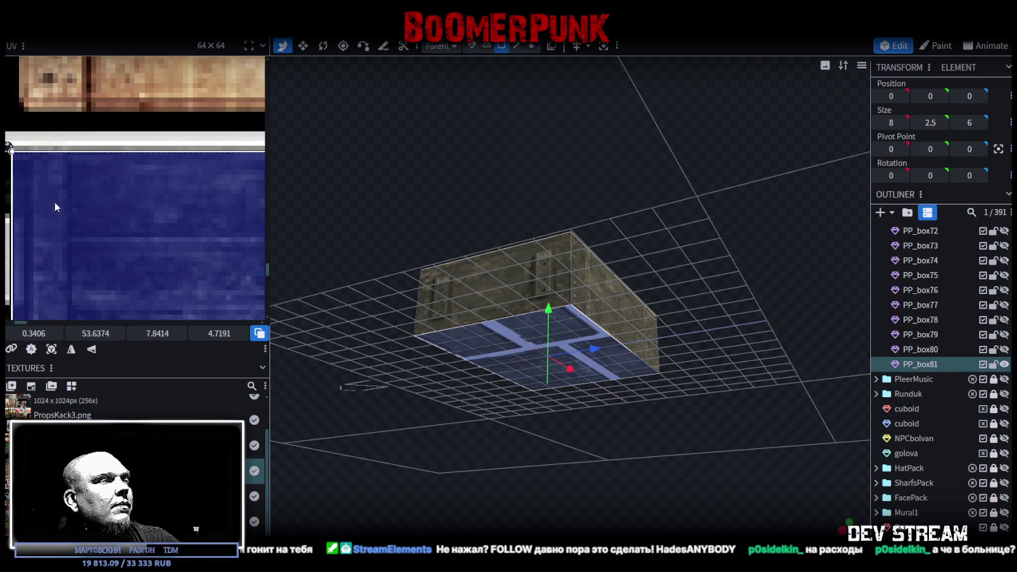
Step: Shrink the bottom face's UV area and adjust its height slightly
scroll(54, 202, "down", 3)
scroll(144, 215, "up", 1)
scroll(118, 211, "down", 2)
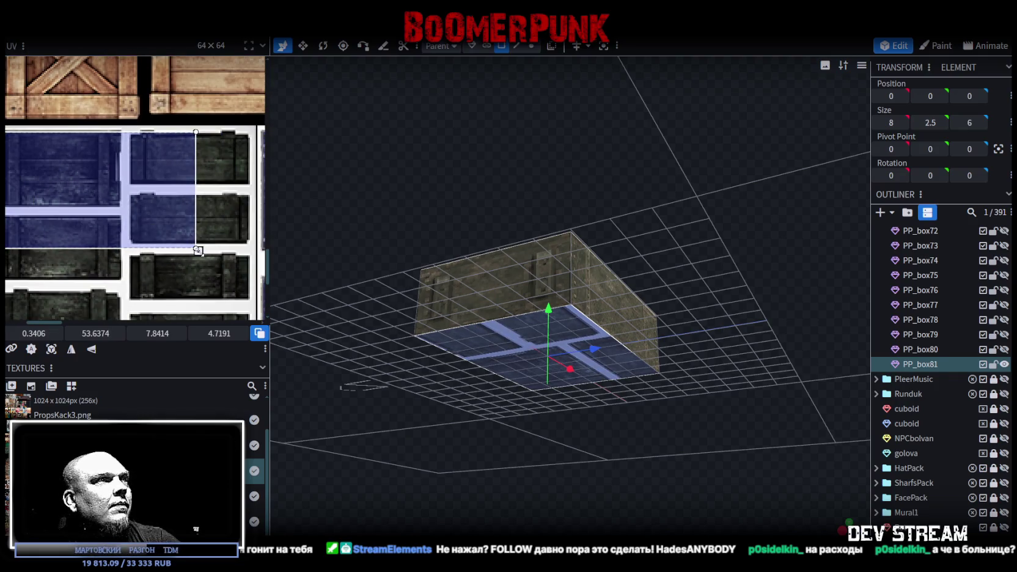
left_click_drag(198, 250, 121, 204)
scroll(124, 224, "up", 2)
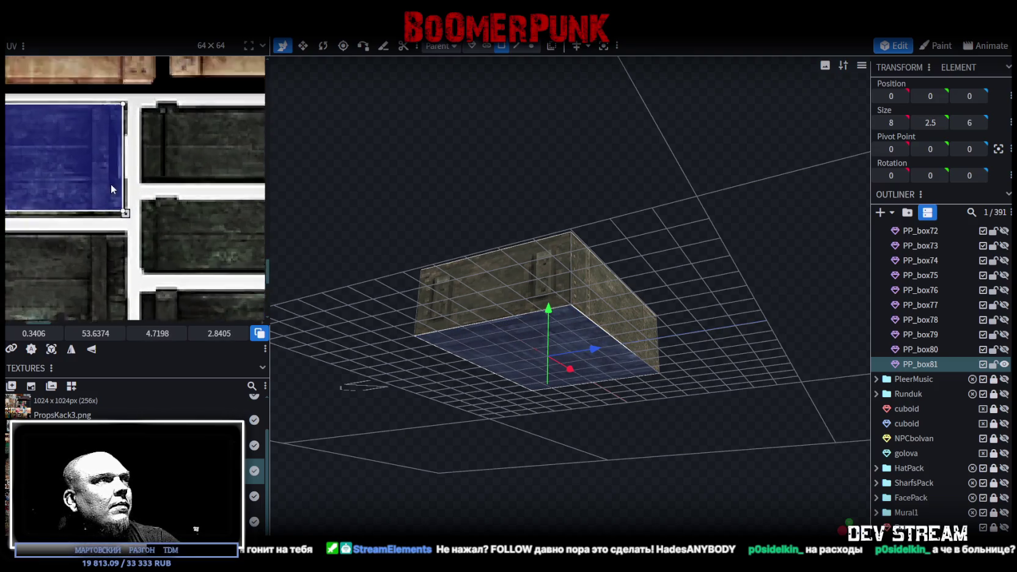
scroll(111, 183, "up", 2)
left_click_drag(129, 222, 131, 230)
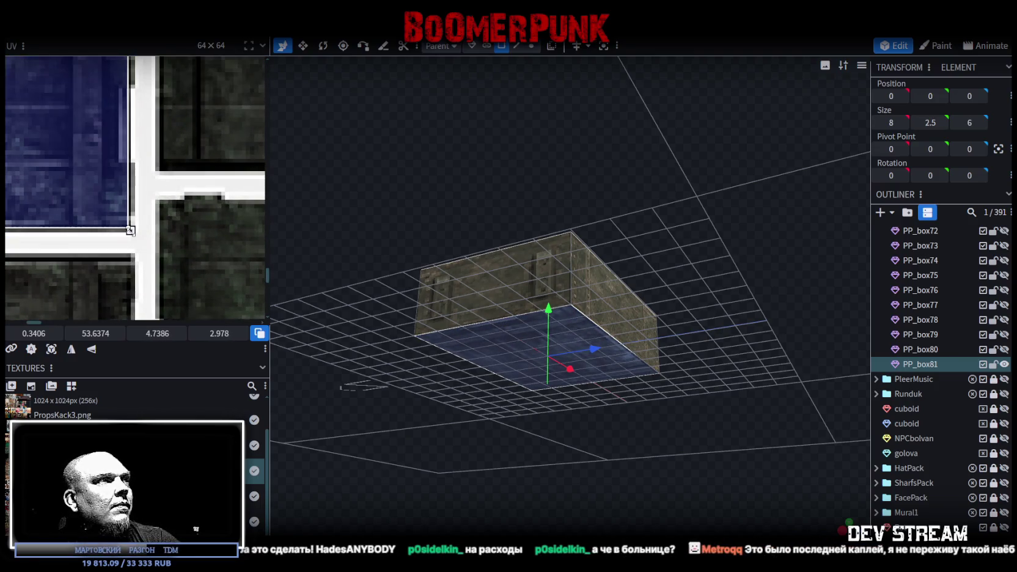
Step: View the crate from above again and select its long front face
mouse_move(580, 160)
left_mouse_down()
mouse_move(617, 325)
mouse_move(626, 237)
left_mouse_up()
left_click(578, 382)
scroll(104, 164, "down", 1)
scroll(103, 165, "down", 2)
scroll(129, 168, "down", 1)
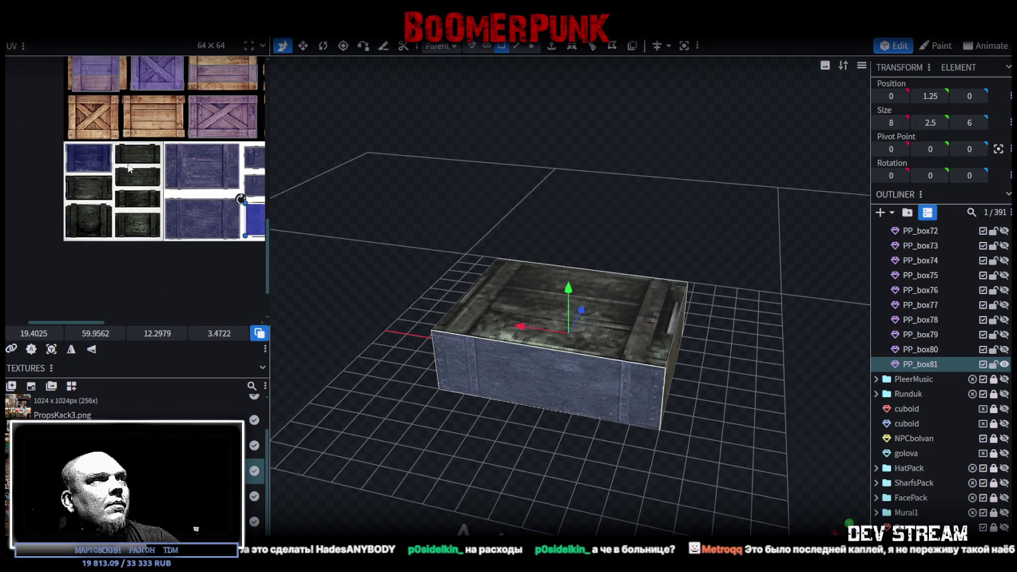
Step: Place the front face's UV area on the blue-grey plank panel and align it
middle_click_drag(193, 183, 127, 163)
mouse_move(235, 198)
left_mouse_down()
mouse_move(123, 174)
mouse_move(134, 162)
left_mouse_up()
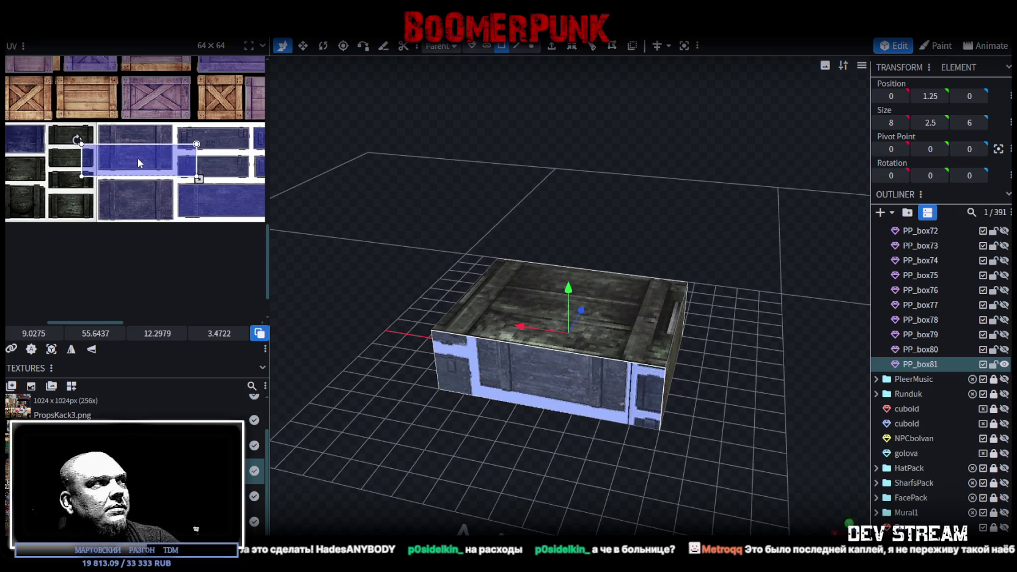
mouse_move(133, 159)
left_mouse_down()
mouse_move(150, 171)
mouse_move(120, 153)
left_mouse_up()
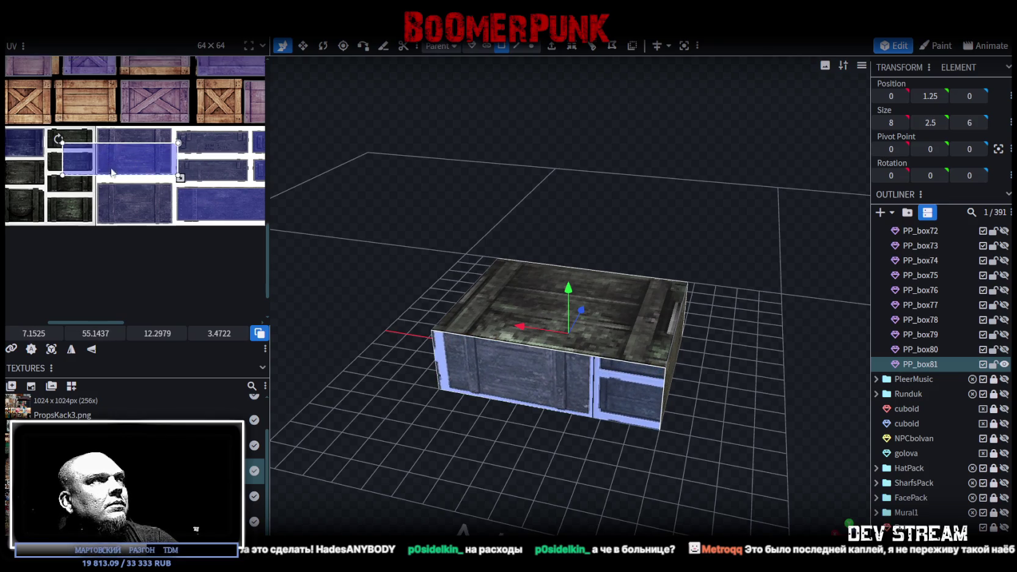
middle_click_drag(150, 170, 198, 217)
left_click_drag(198, 217, 151, 196)
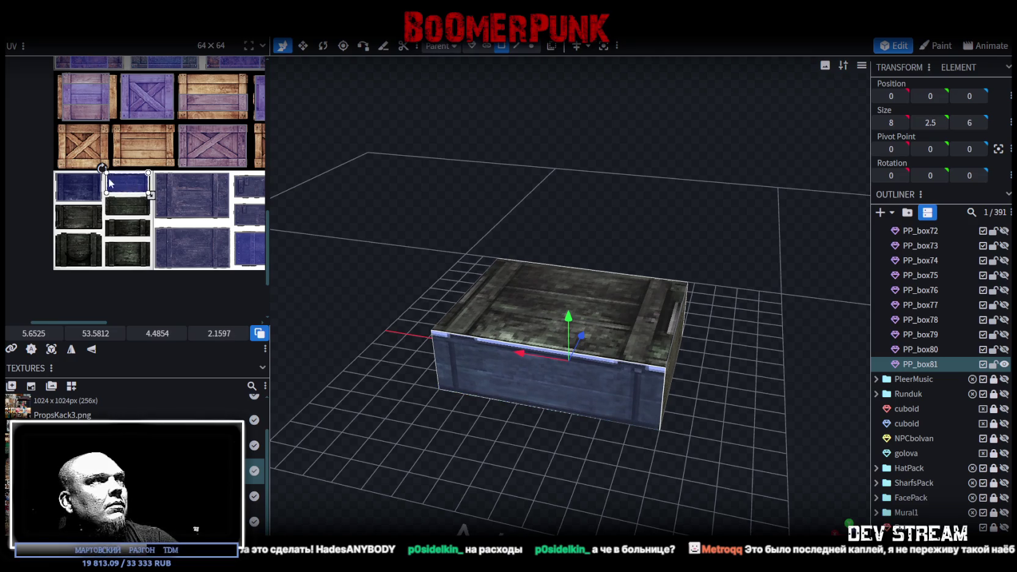
scroll(113, 183, "up", 3)
scroll(134, 191, "up", 2)
scroll(147, 195, "up", 3)
left_click_drag(153, 193, 145, 179)
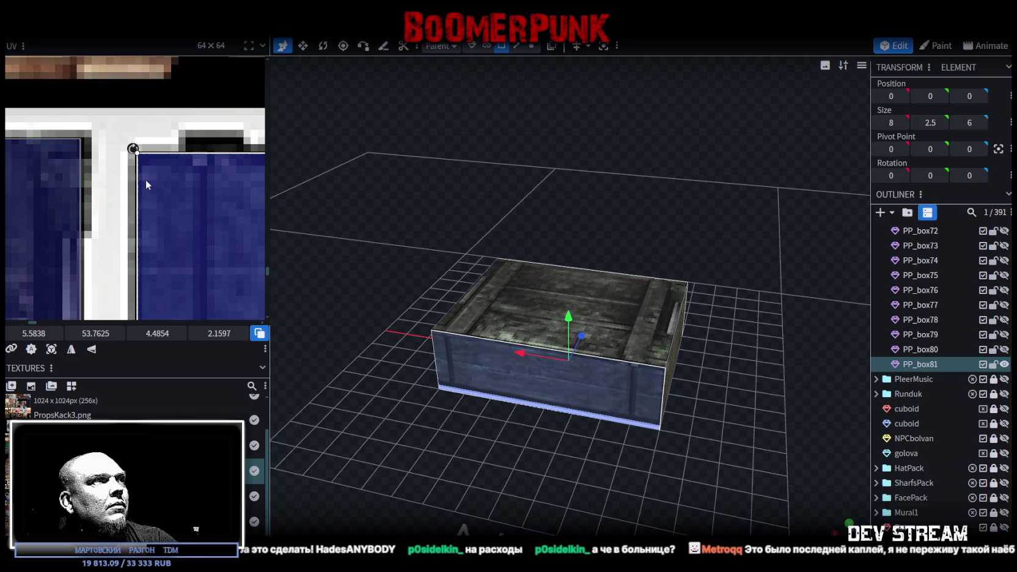
Step: Resize the front face's UV area wider and shorter to fit the face
scroll(145, 178, "down", 3)
scroll(144, 183, "down", 2)
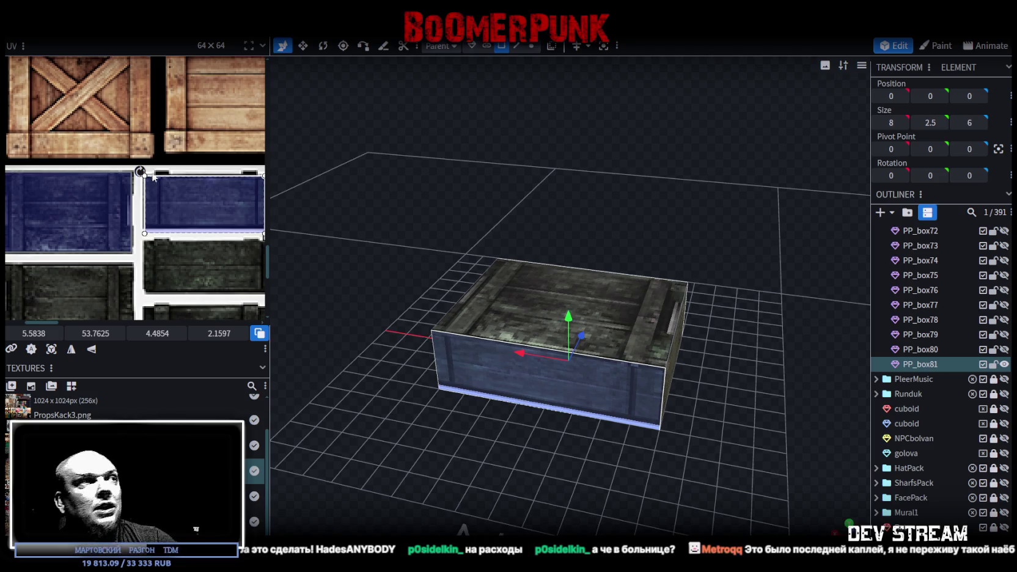
scroll(147, 177, "up", 1)
scroll(162, 208, "up", 2)
scroll(181, 244, "up", 2)
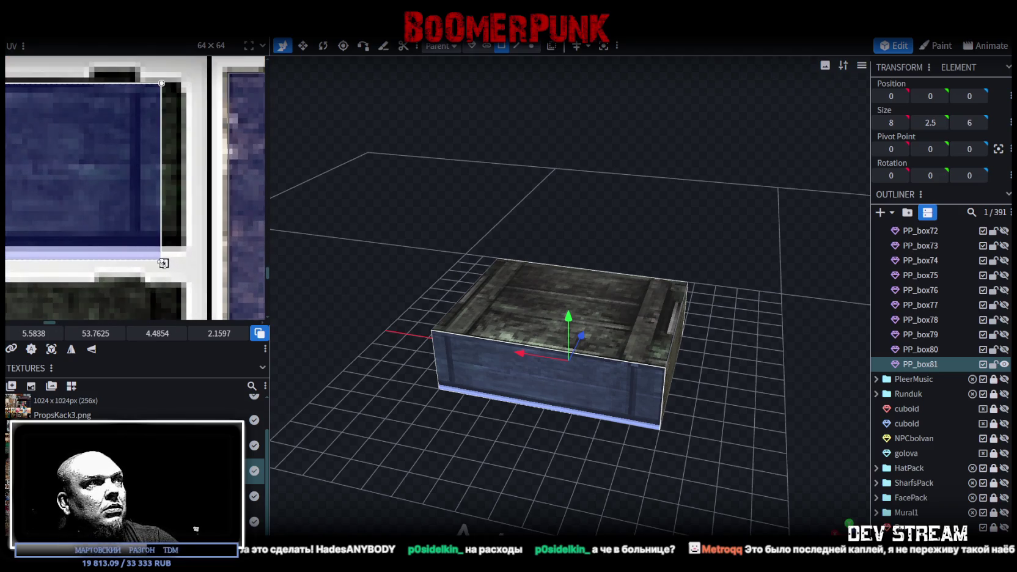
left_click_drag(164, 263, 182, 244)
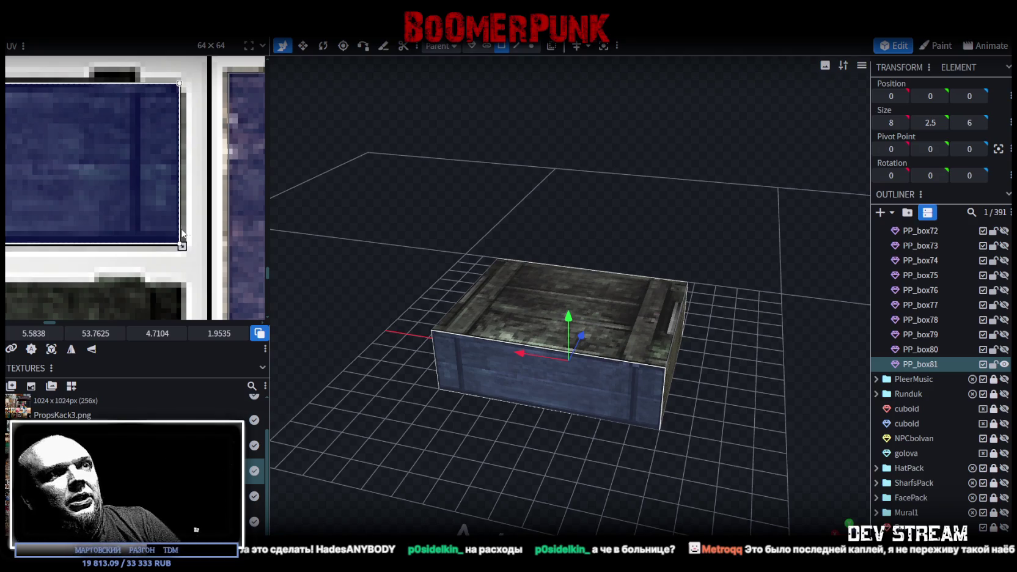
left_click_drag(490, 190, 627, 381)
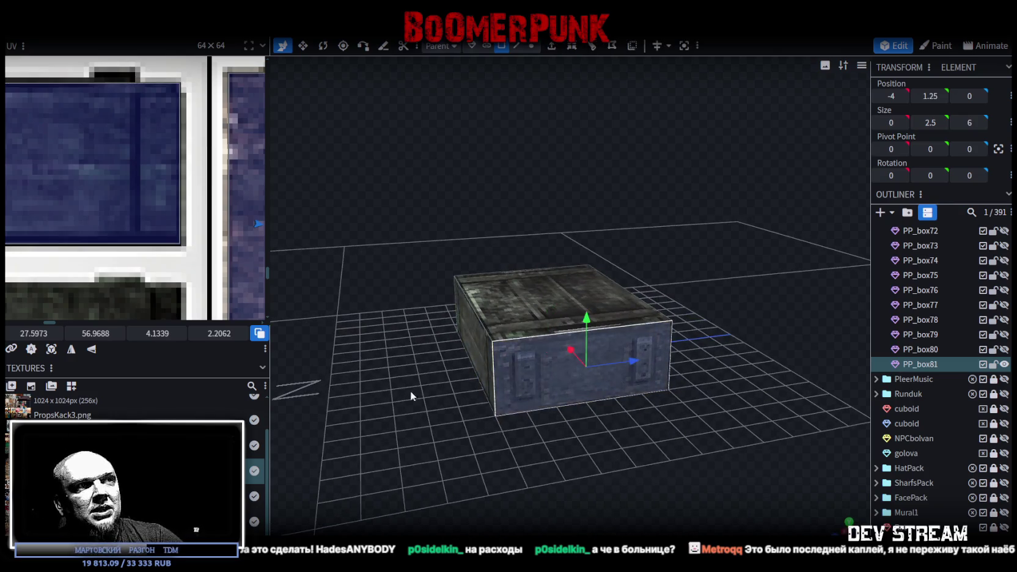
Step: Move the selected face's UV area to a new spot on the crate atlas
left_click_drag(410, 391, 550, 391)
scroll(166, 242, "down", 5)
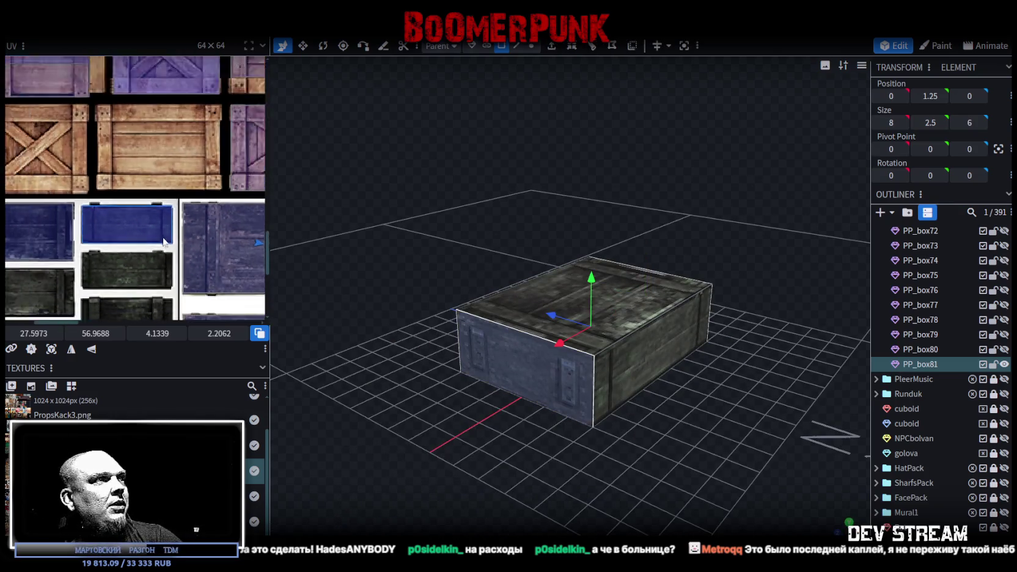
scroll(157, 201, "down", 3)
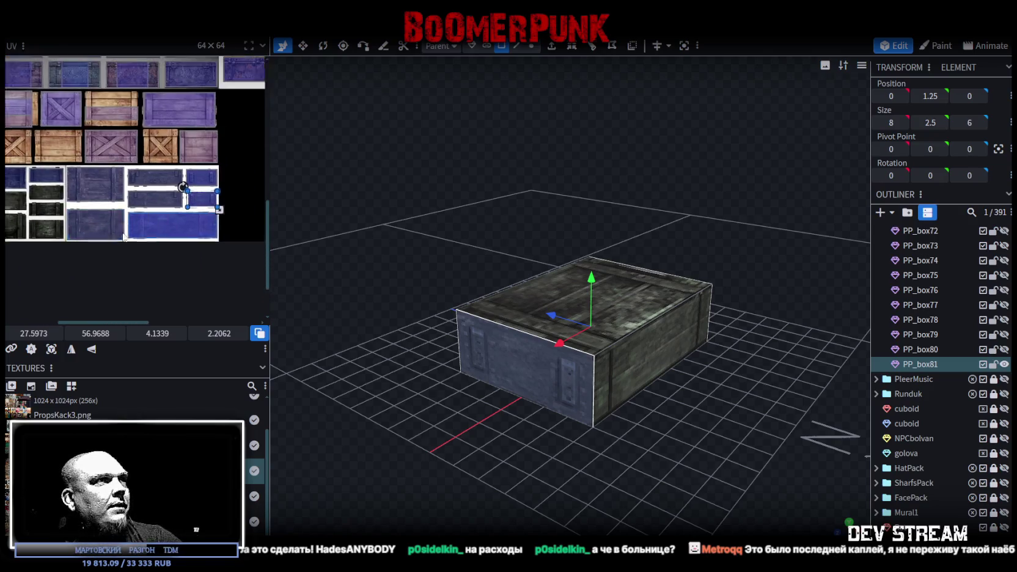
left_click_drag(217, 216, 61, 243)
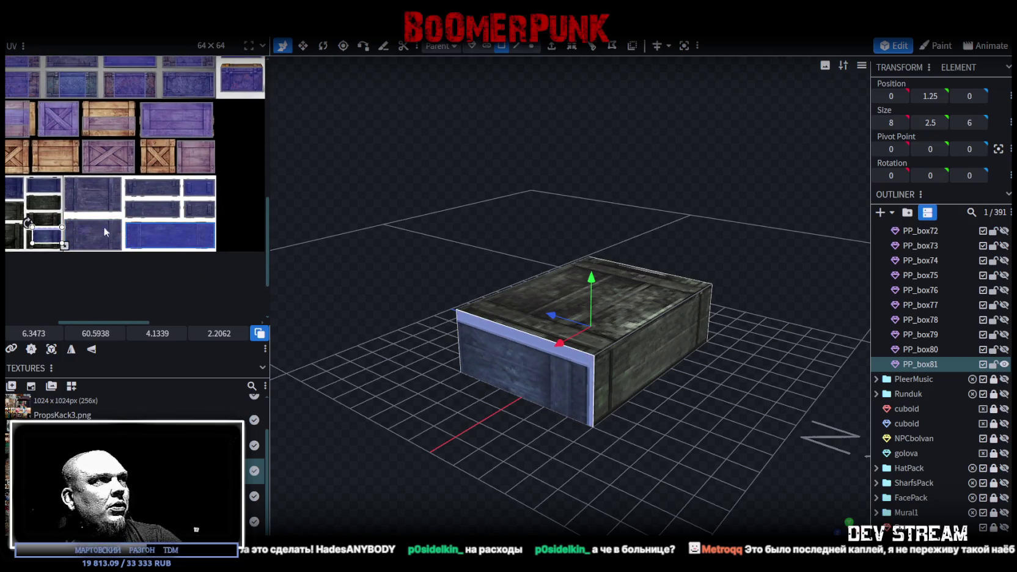
scroll(113, 226, "up", 2)
scroll(134, 214, "up", 2)
scroll(152, 205, "up", 2)
scroll(153, 205, "up", 2)
mouse_move(153, 221)
left_mouse_down()
mouse_move(138, 232)
mouse_move(111, 213)
left_mouse_up()
Step: Enlarge the face's UV area, then trim it slightly to fit
scroll(129, 220, "up", 1)
scroll(116, 214, "up", 2)
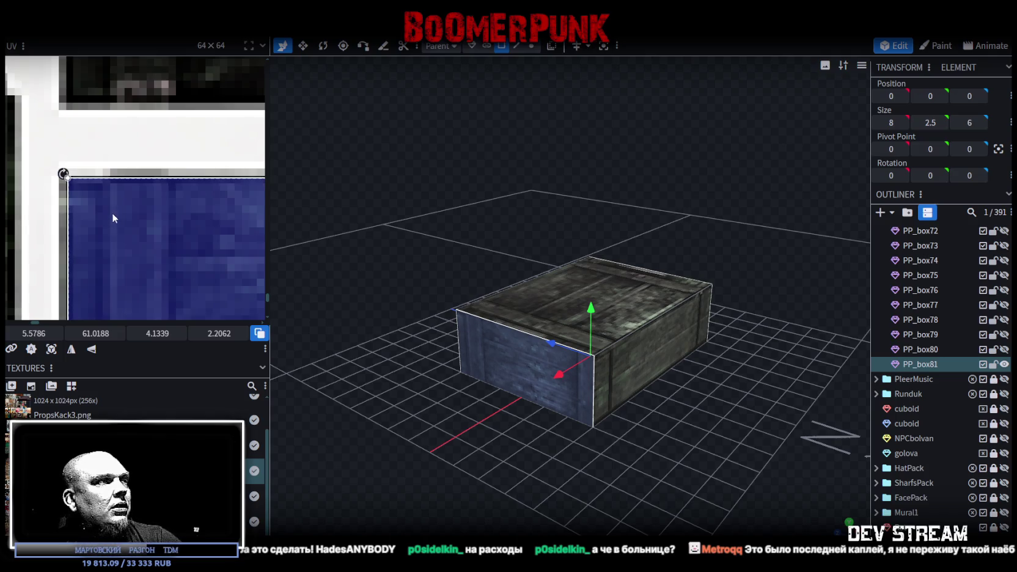
scroll(110, 211, "down", 3)
scroll(122, 194, "up", 2)
scroll(140, 228, "up", 2)
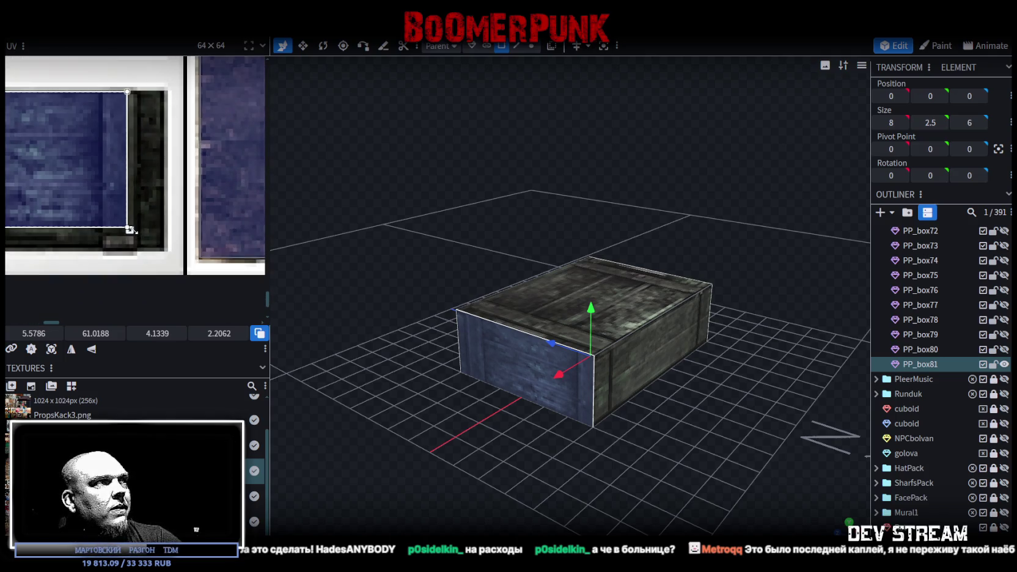
left_click_drag(130, 230, 152, 241)
scroll(165, 246, "up", 2)
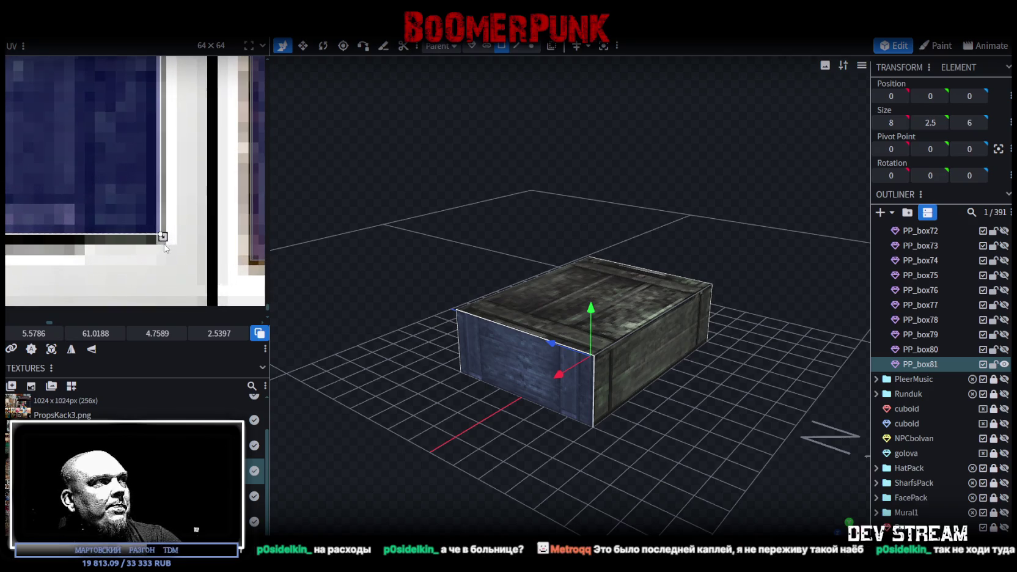
left_click_drag(162, 236, 156, 235)
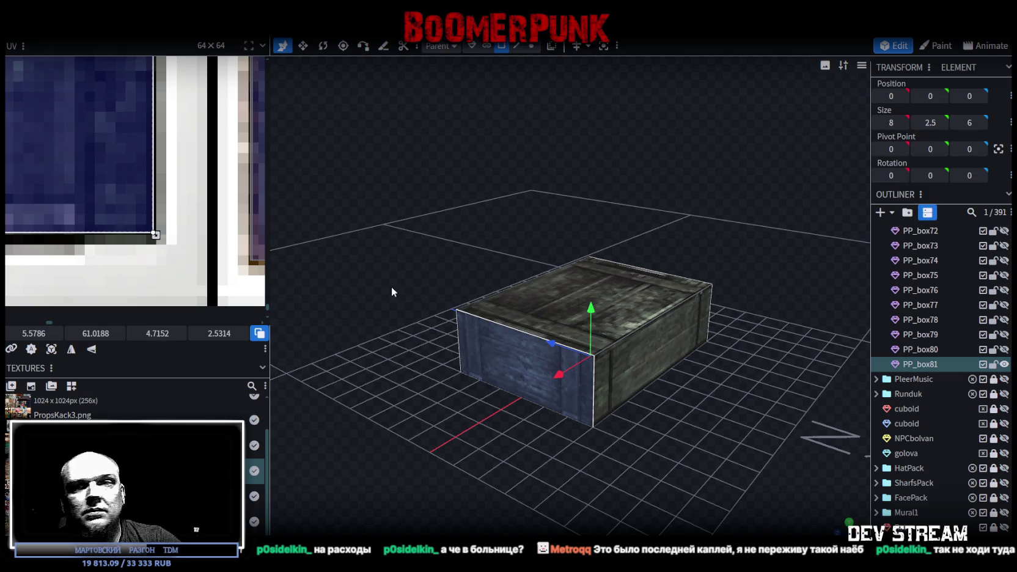
Step: Select the crate's end panel and move it to the opposite side at Z 3
left_click_drag(419, 274, 594, 246)
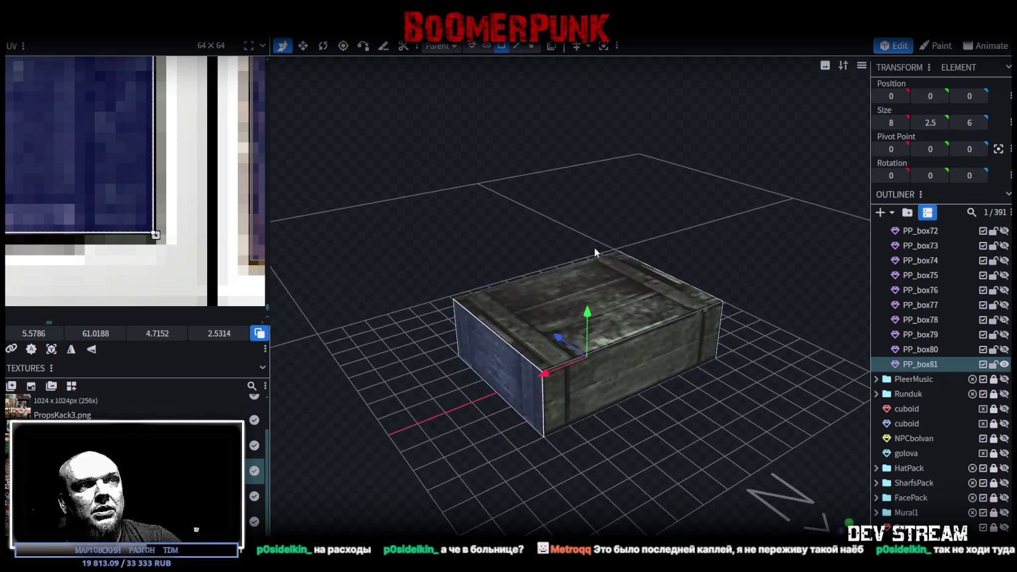
left_click(646, 327)
mouse_move(646, 326)
left_mouse_down()
mouse_move(655, 460)
mouse_move(571, 463)
left_mouse_up()
left_click(572, 381)
mouse_move(573, 382)
left_mouse_down()
mouse_move(421, 434)
mouse_move(330, 387)
left_mouse_up()
scroll(247, 290, "down", 2)
scroll(248, 290, "down", 2)
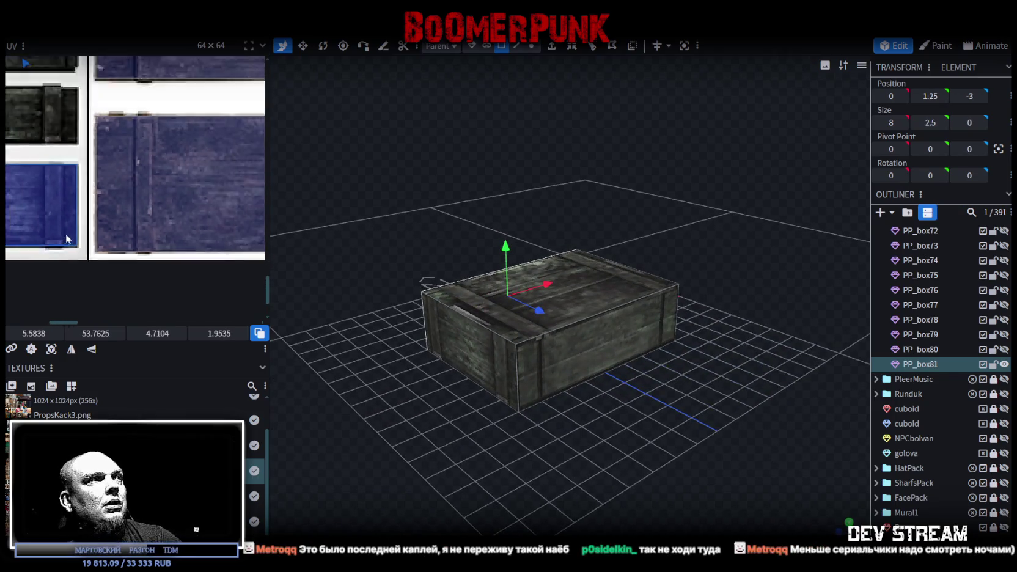
scroll(247, 290, "down", 2)
scroll(247, 290, "up", 1)
scroll(247, 291, "right", 1)
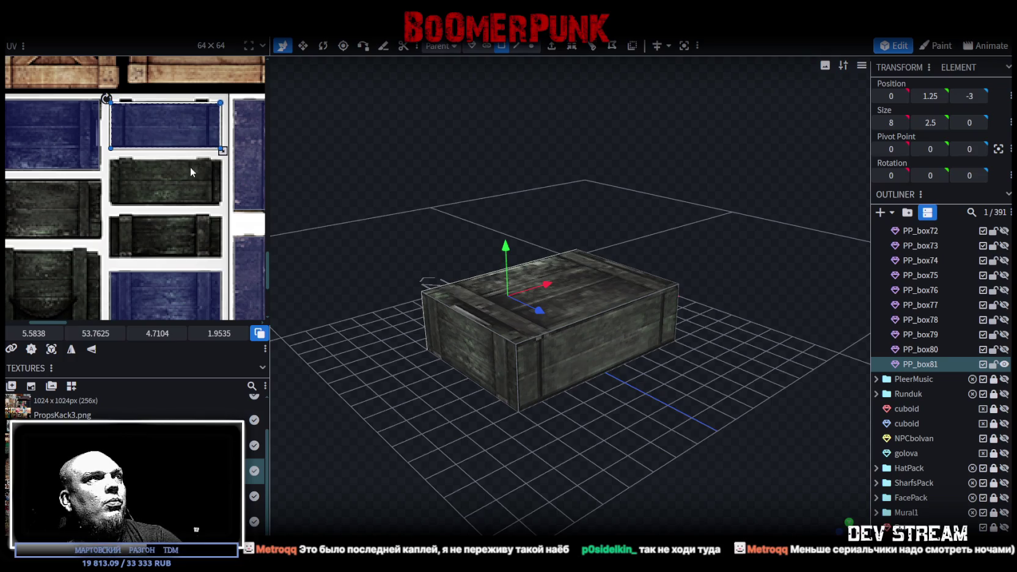
scroll(192, 169, "up", 2)
scroll(191, 155, "down", 1)
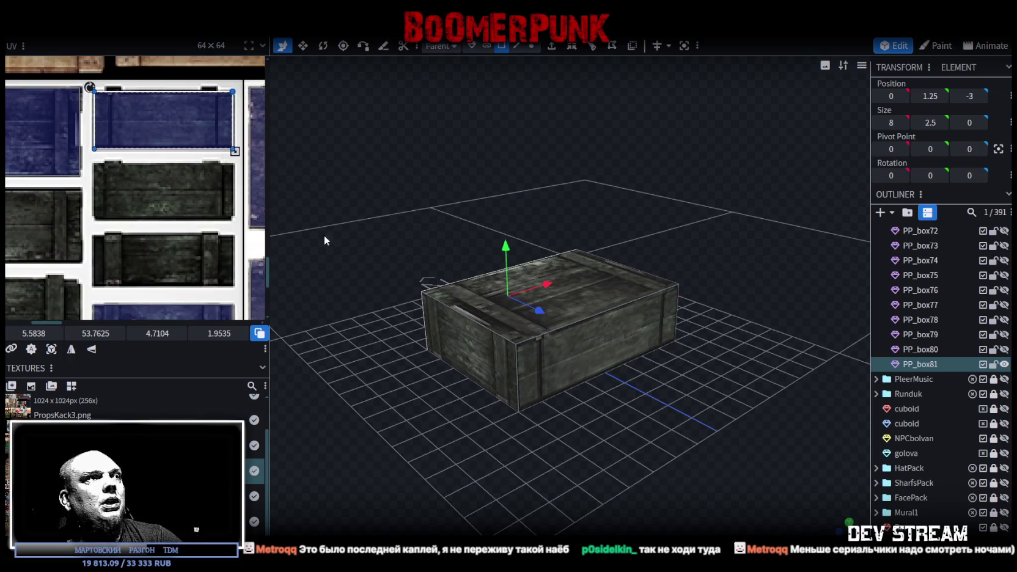
left_click_drag(427, 342, 512, 402)
scroll(128, 210, "down", 2)
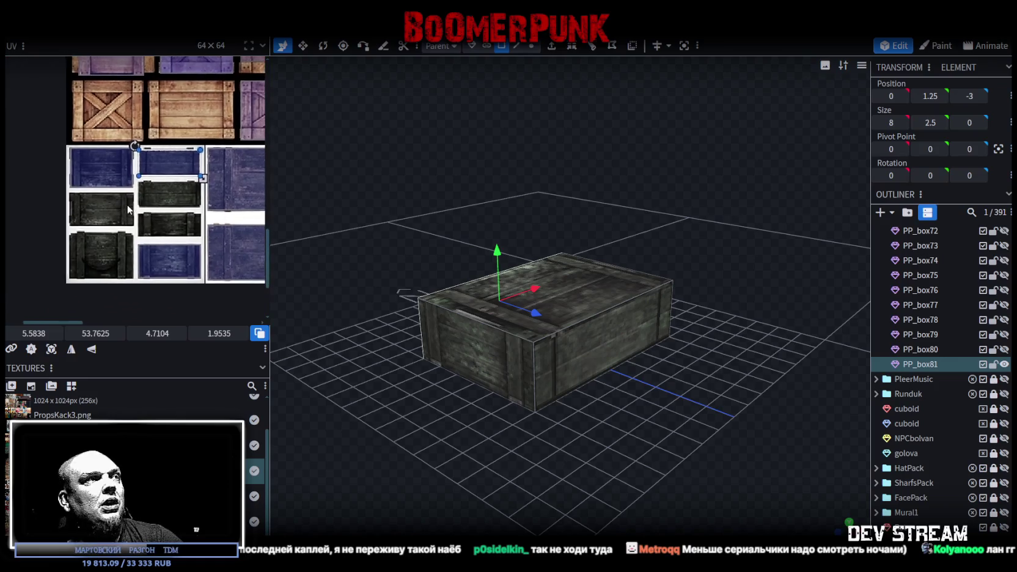
key("Down")
key("Down")
key("Down")
mouse_move(521, 411)
left_mouse_down()
mouse_move(479, 432)
mouse_move(772, 410)
mouse_move(608, 418)
mouse_move(556, 321)
left_mouse_up()
Step: Shift the selected panel by one unit and narrow the crate from 8 to 6 wide
left_click(556, 321)
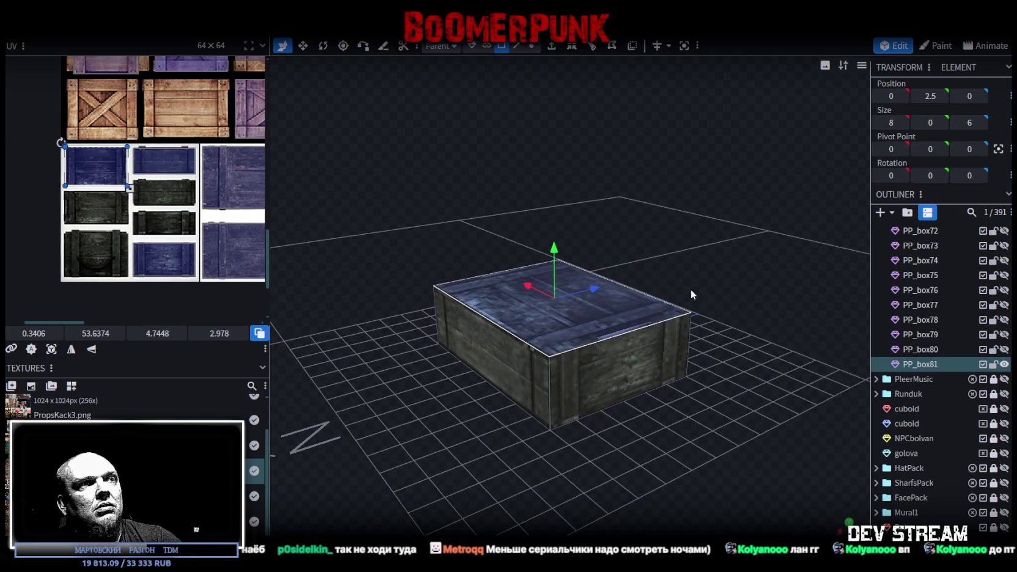
left_click_drag(691, 289, 577, 300)
left_click(615, 378)
left_click_drag(614, 378, 666, 406)
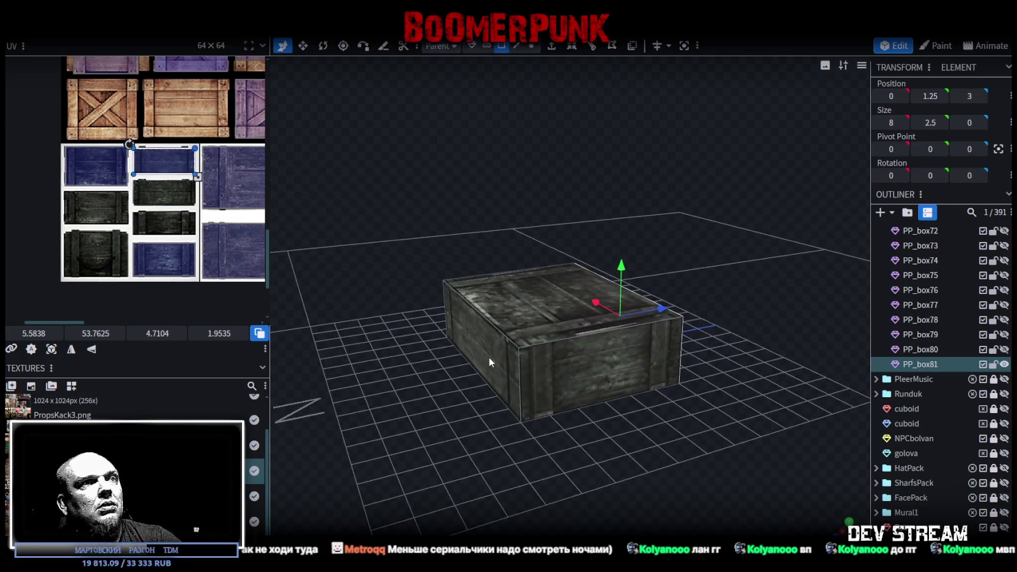
left_click_drag(489, 357, 680, 288)
key("v")
mouse_move(600, 321)
left_mouse_down()
mouse_move(576, 321)
mouse_move(618, 298)
mouse_move(617, 275)
mouse_move(661, 296)
left_mouse_up()
left_click_drag(714, 347, 590, 308)
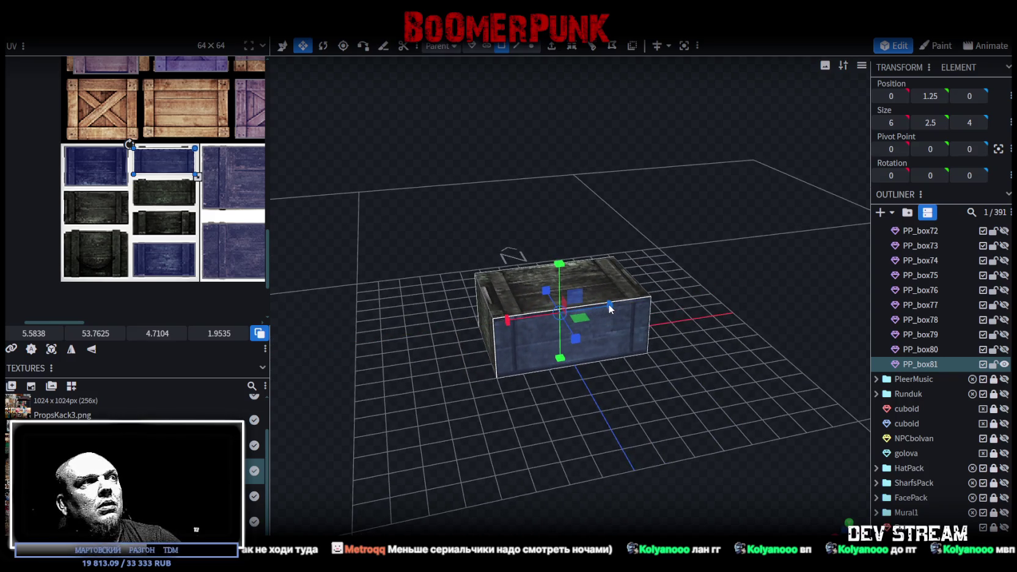
Step: Select the crate's top face and duplicate the crate as new element PP_box82
left_click(625, 281)
mouse_move(625, 281)
left_mouse_down()
mouse_move(717, 234)
mouse_move(577, 241)
mouse_move(554, 266)
mouse_move(881, 321)
left_mouse_up()
key("v")
key("ctrl+d")
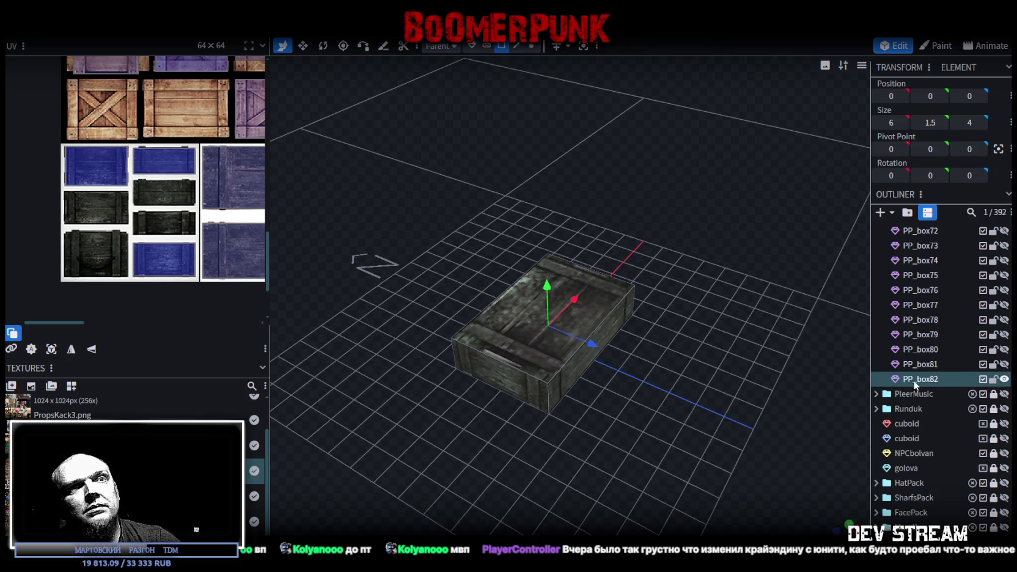
Step: Lower PP_box82's top from 1.5 to 1.25, undoing a trial depth resize
left_click_drag(843, 366, 718, 352)
scroll(730, 347, "up", 2)
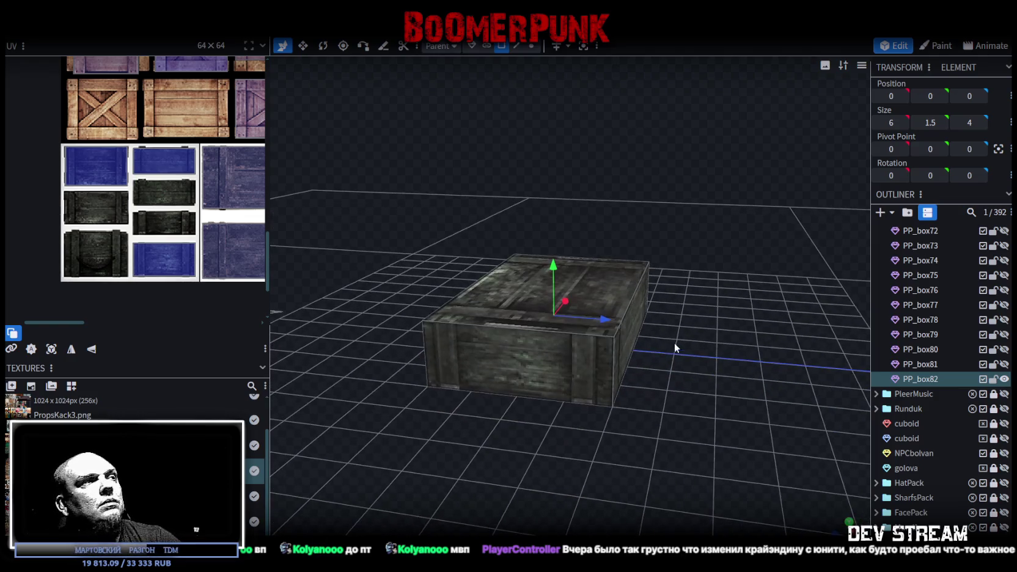
left_click(609, 330)
mouse_move(645, 370)
left_mouse_down()
mouse_move(569, 361)
mouse_move(688, 316)
left_mouse_up()
key("s")
left_click_drag(604, 315, 572, 312)
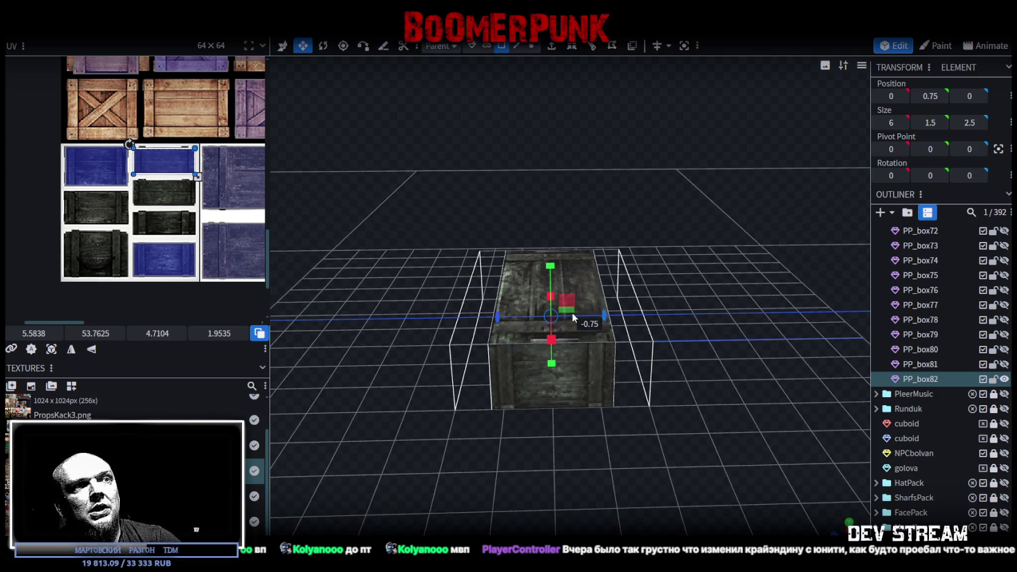
key("ctrl+z")
key("v")
left_click_drag(574, 313, 643, 291)
left_click(623, 274)
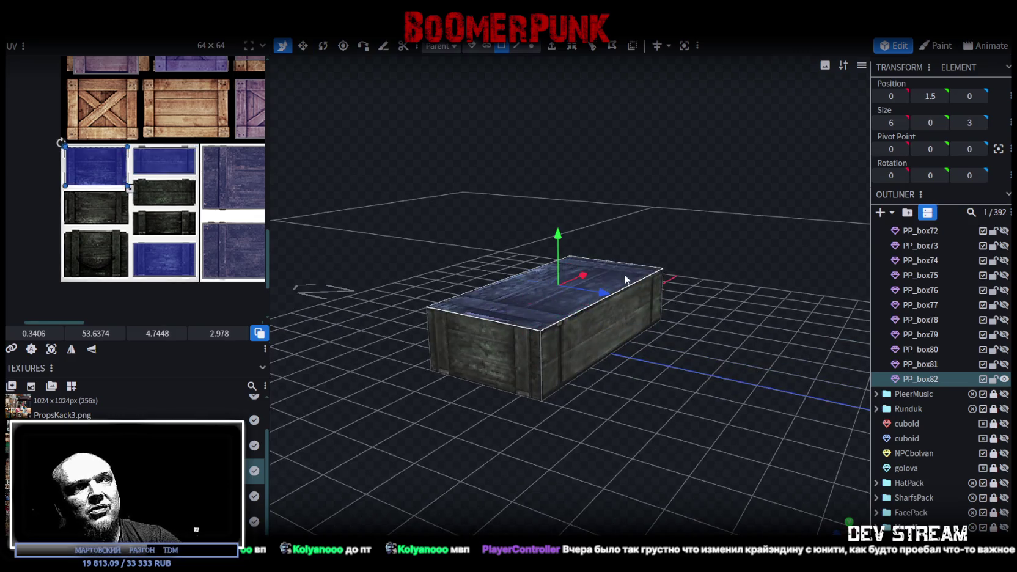
left_click_drag(557, 236, 555, 248)
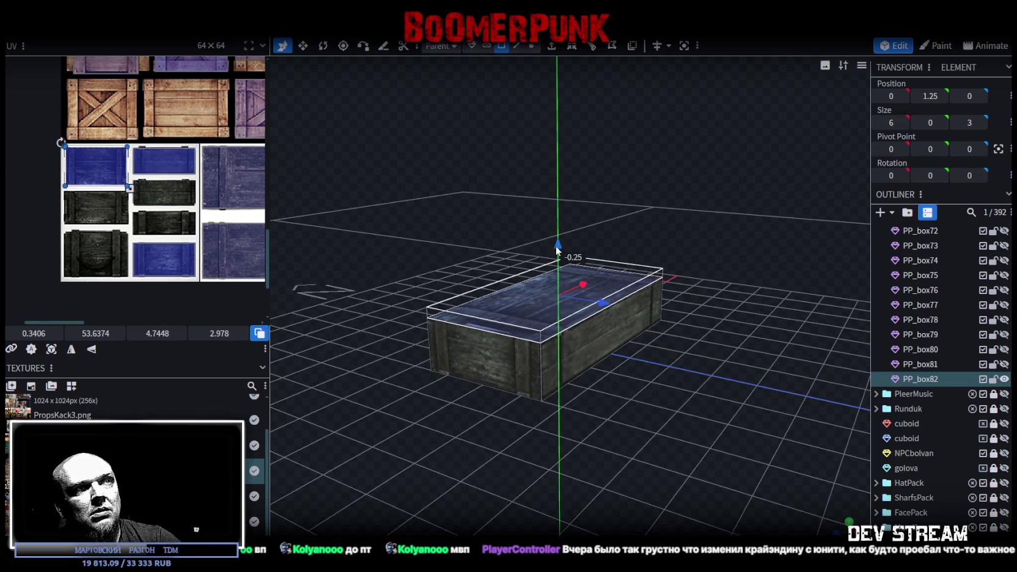
Step: Map the crate's long side face onto a lower plank tile on the atlas
left_click(657, 318)
left_click_drag(575, 409, 632, 395)
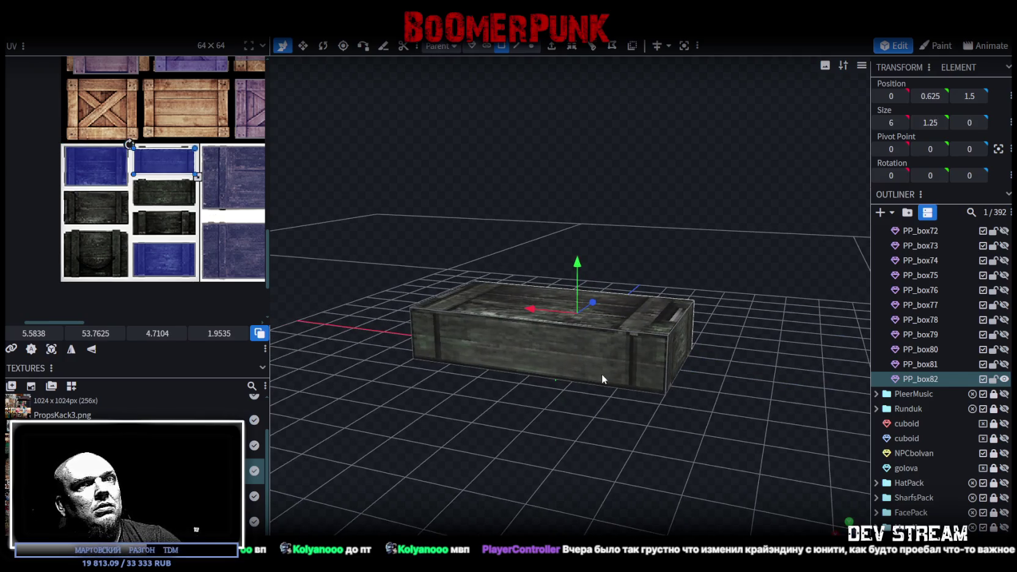
left_click(536, 352)
left_click_drag(550, 353, 574, 350)
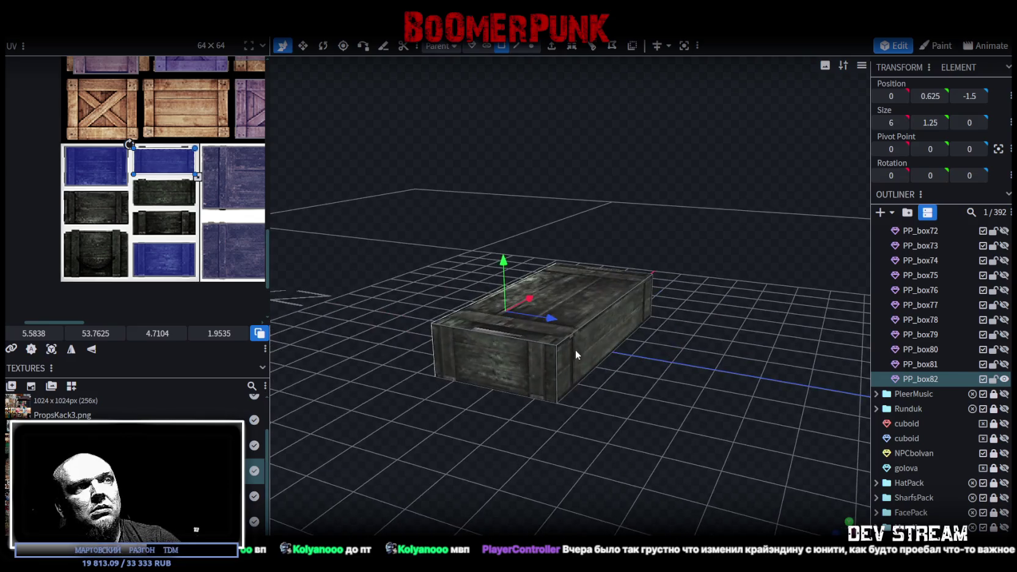
left_click_drag(156, 164, 161, 217)
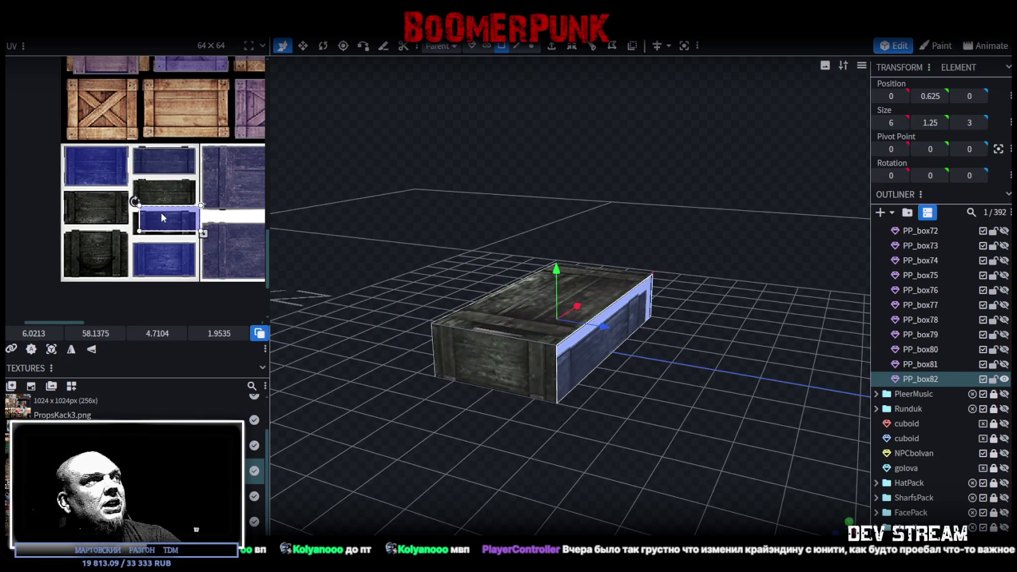
scroll(143, 206, "up", 2)
scroll(130, 211, "up", 1)
scroll(131, 211, "down", 2)
scroll(131, 214, "up", 2)
scroll(131, 214, "up", 2)
mouse_move(156, 219)
left_mouse_down()
mouse_move(140, 242)
mouse_move(124, 226)
left_mouse_up()
Step: Raise the bottom edge of the side face's UV area, then inspect the crate from above and below
scroll(130, 216, "up", 2)
scroll(129, 215, "down", 1)
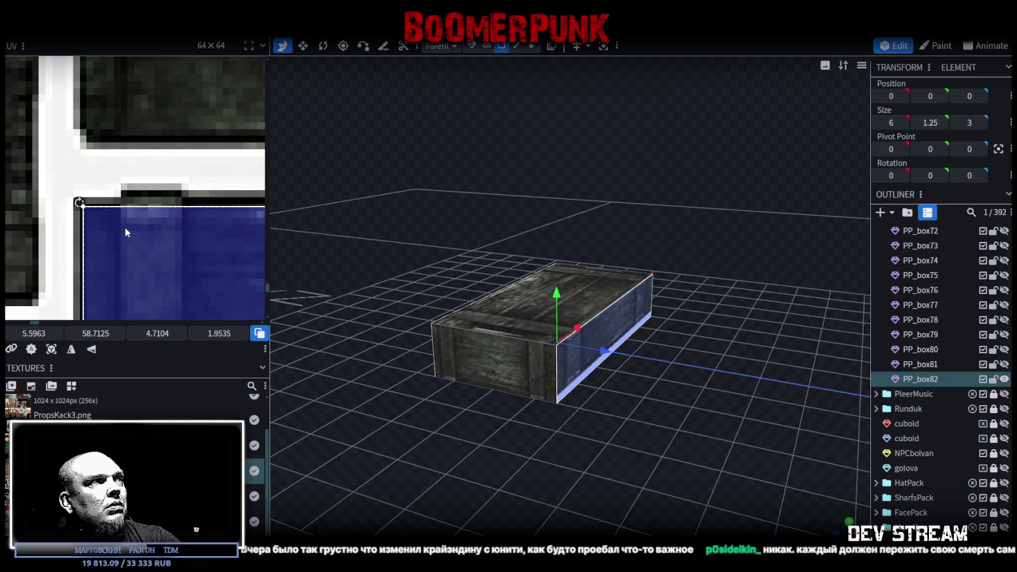
scroll(125, 226, "down", 1)
scroll(122, 228, "down", 2)
scroll(173, 241, "up", 1)
scroll(180, 249, "up", 2)
scroll(182, 250, "down", 1)
scroll(185, 251, "down", 1)
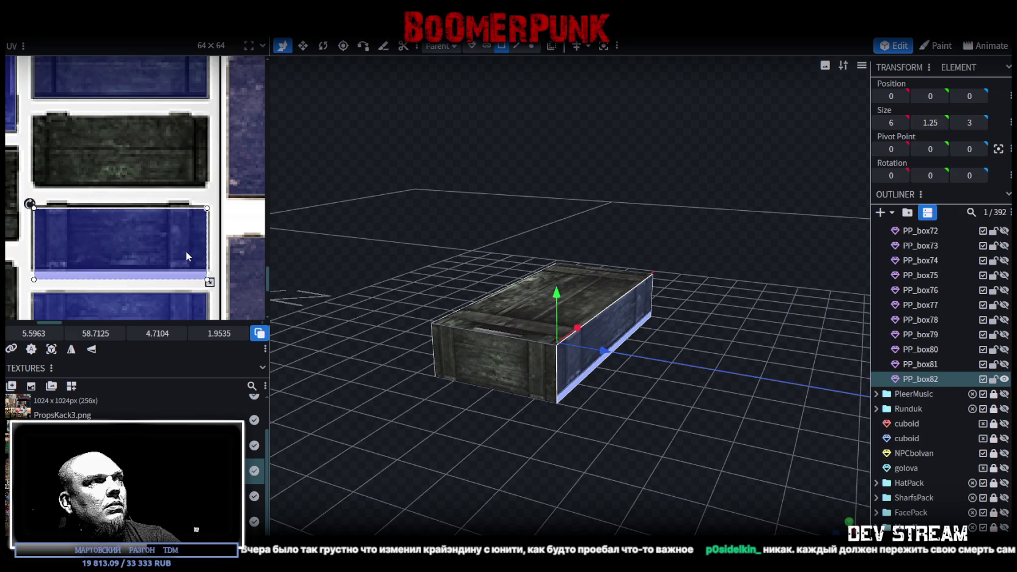
scroll(188, 252, "up", 2)
scroll(198, 265, "up", 2)
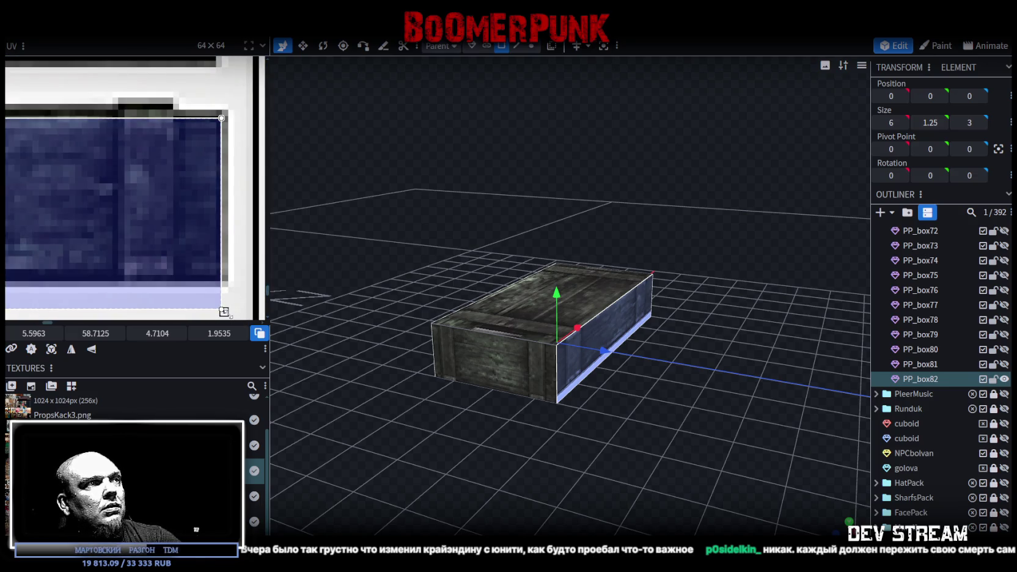
left_click_drag(224, 311, 224, 280)
left_click_drag(568, 416, 632, 385)
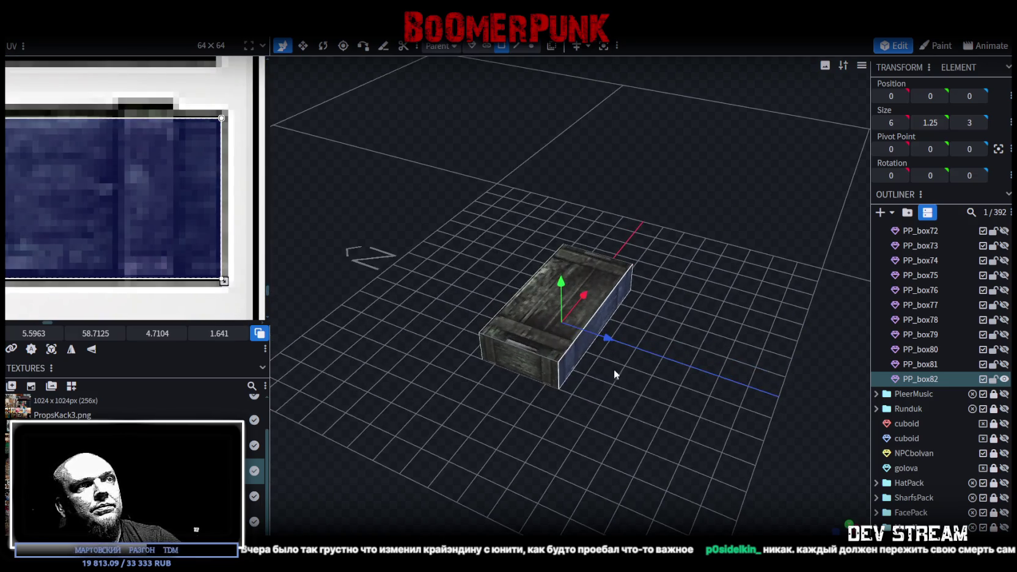
scroll(137, 240, "down", 2)
left_click_drag(473, 379, 534, 331)
scroll(170, 231, "up", 2)
scroll(159, 159, "up", 2)
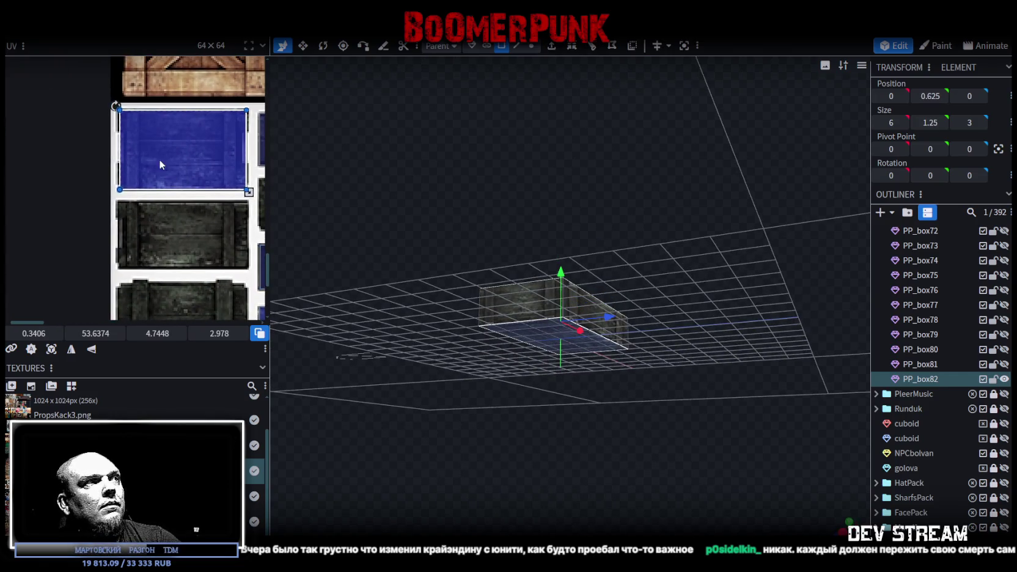
Step: Move the selected face's UV area onto a blue plank tile and resize it to fit
left_click_drag(159, 159, 167, 253)
scroll(125, 210, "up", 3)
scroll(125, 210, "up", 2)
left_click_drag(133, 208, 113, 200)
scroll(133, 231, "down", 3)
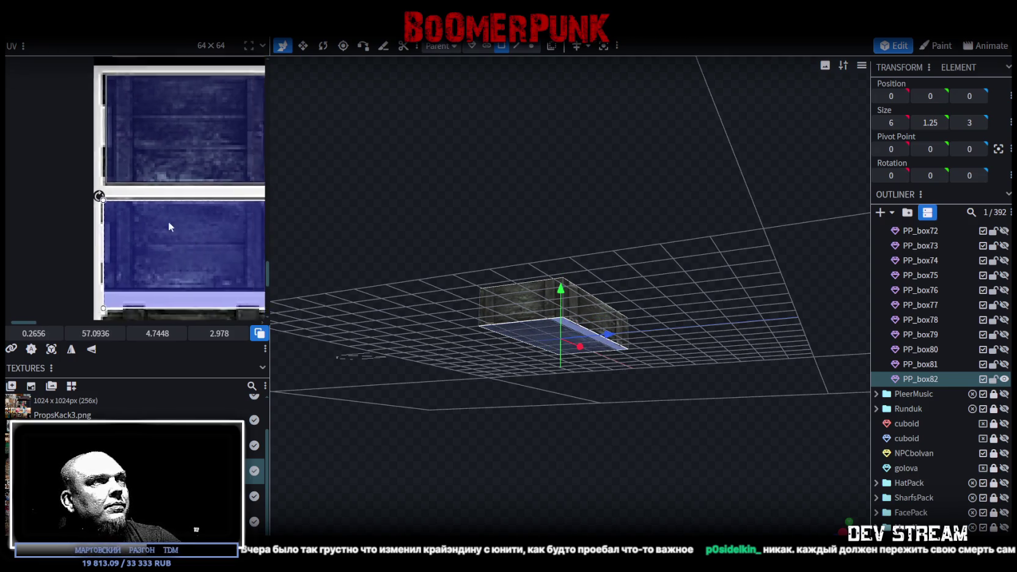
scroll(169, 221, "down", 2)
scroll(152, 248, "up", 5)
left_click_drag(144, 252, 159, 202)
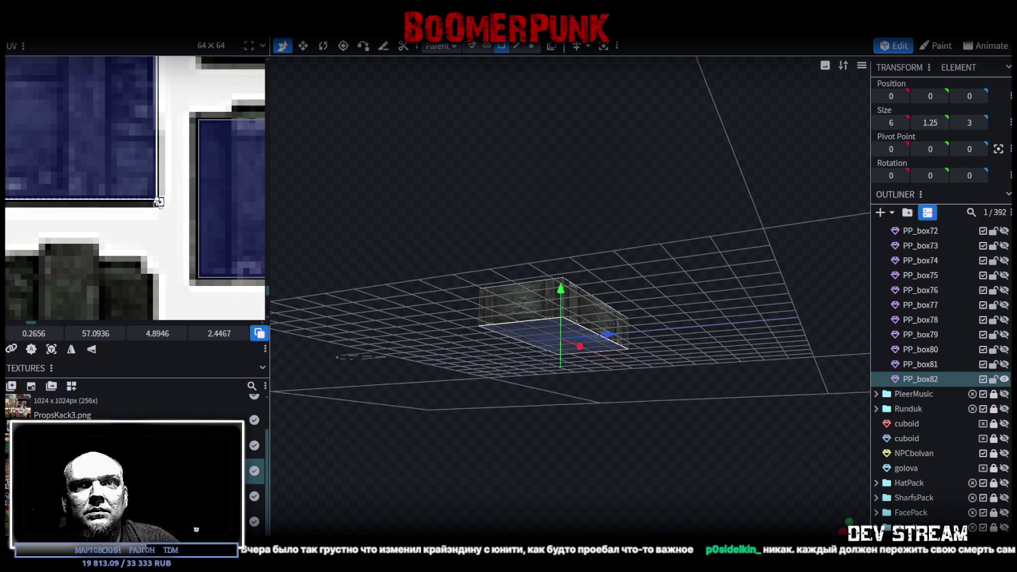
Step: Check PP_box82's front end, top and front faces from several angles
left_click_drag(491, 309, 459, 272)
scroll(464, 269, "up", 2)
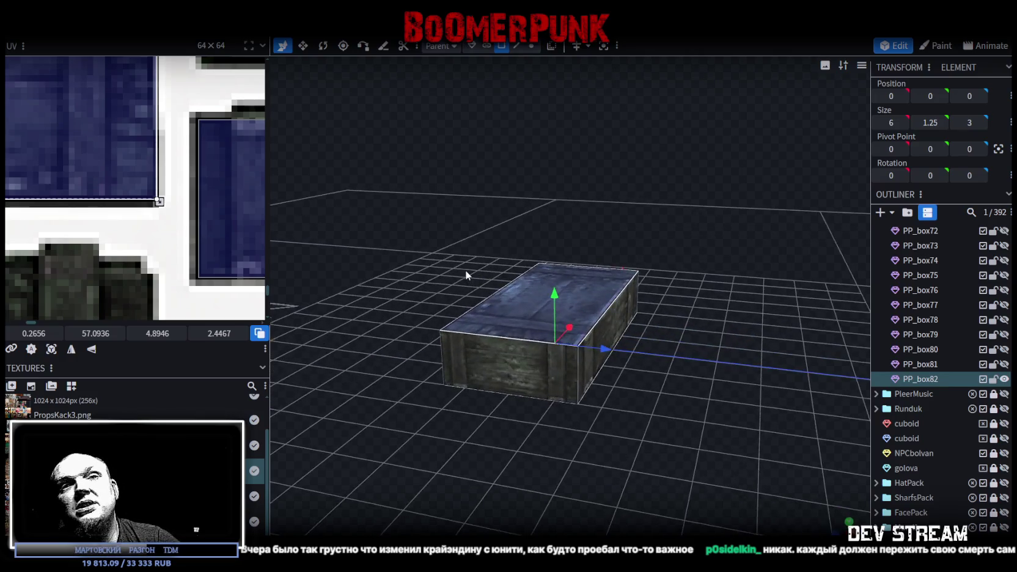
scroll(471, 267, "up", 2)
scroll(464, 268, "up", 2)
scroll(464, 268, "down", 3)
mouse_move(443, 292)
left_mouse_down()
mouse_move(432, 284)
mouse_move(486, 393)
left_mouse_up()
left_click(486, 394)
mouse_move(667, 416)
left_mouse_down()
mouse_move(463, 425)
mouse_move(539, 415)
left_mouse_up()
left_click(623, 349)
mouse_move(624, 354)
left_mouse_down()
mouse_move(705, 171)
mouse_move(648, 306)
left_mouse_up()
left_click(648, 305)
scroll(80, 224, "up", 1)
scroll(102, 233, "up", 1)
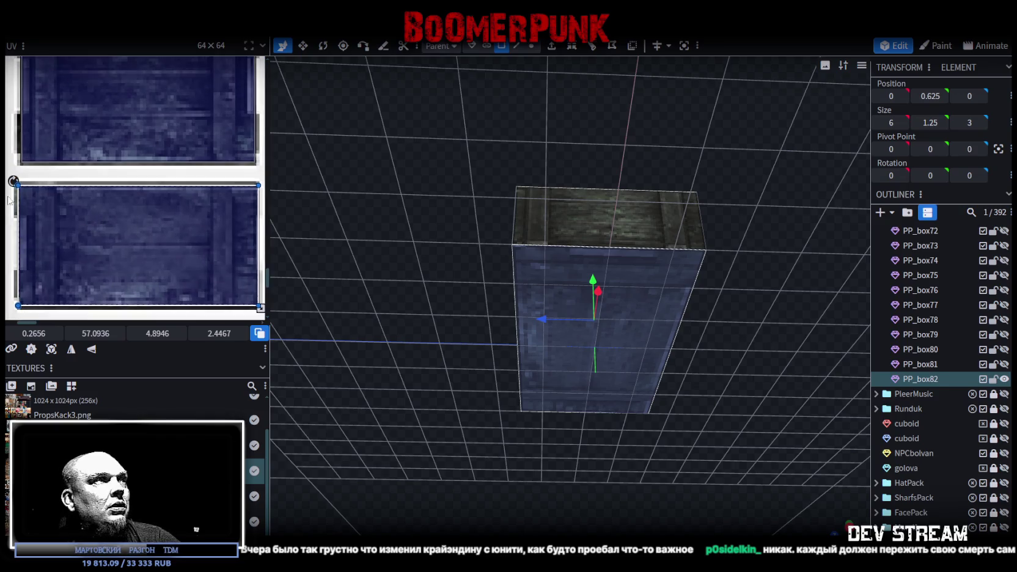
scroll(61, 208, "up", 1)
scroll(19, 187, "up", 1)
Step: Check the remaining side and end faces, then duplicate the PP_box81 crate
mouse_move(471, 220)
left_mouse_down()
mouse_move(498, 291)
mouse_move(682, 432)
left_mouse_up()
left_click(678, 427)
left_click(568, 411)
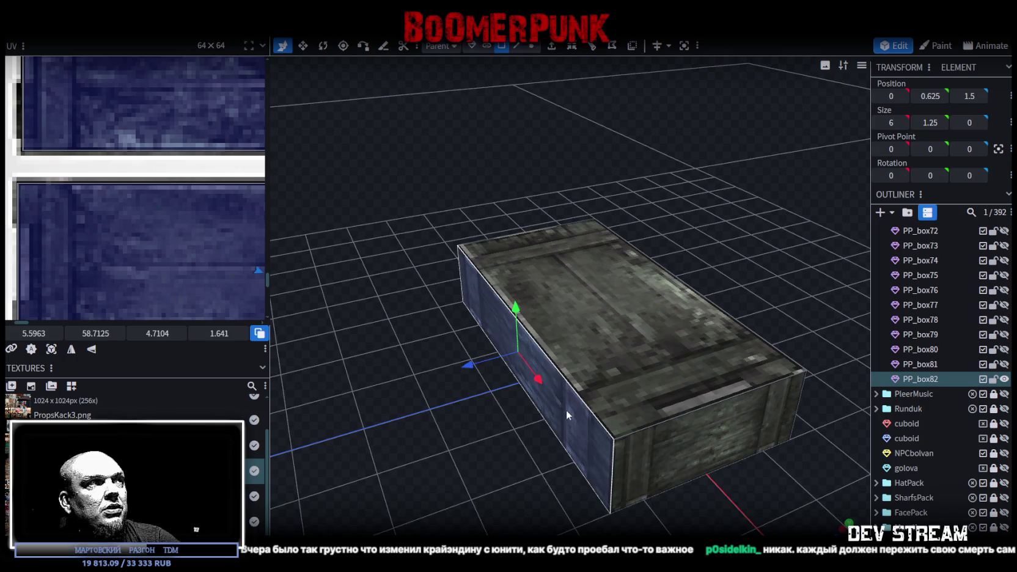
scroll(224, 247, "down", 1)
scroll(134, 221, "down", 2)
left_click_drag(530, 185, 643, 176)
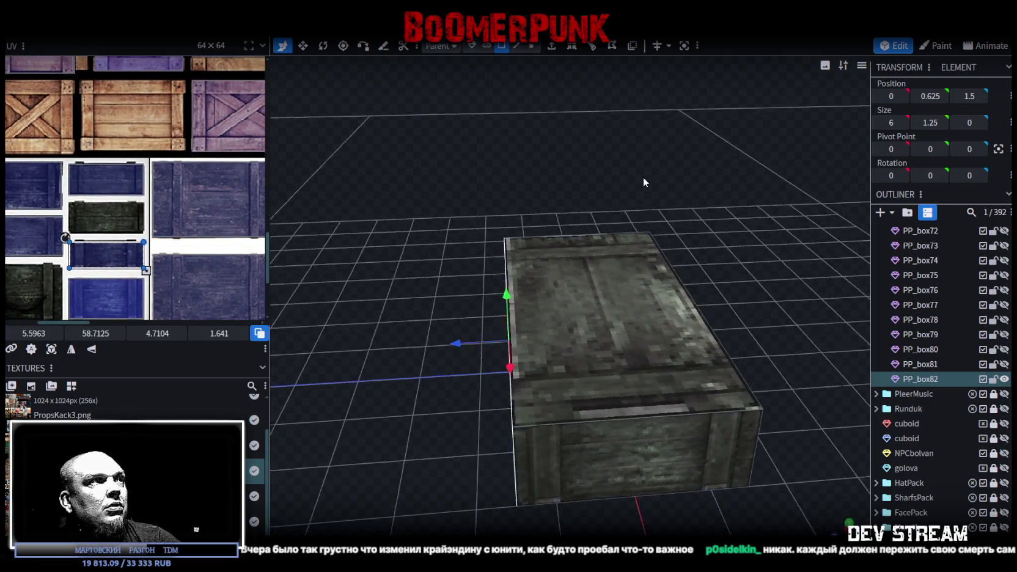
left_click(665, 433)
left_click_drag(702, 286, 645, 291)
left_click(645, 291)
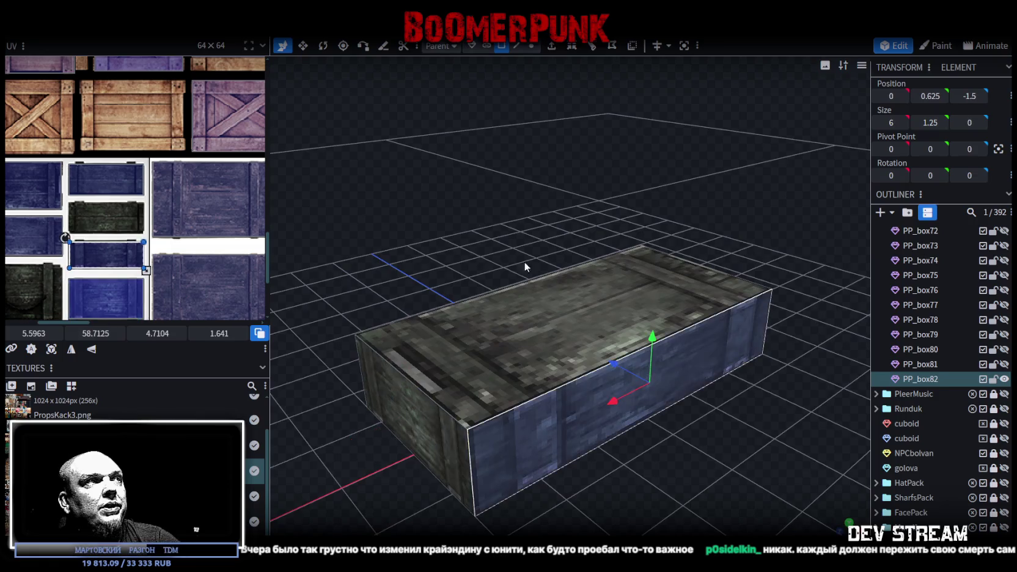
left_click_drag(524, 262, 649, 214)
mouse_move(542, 356)
left_mouse_down()
mouse_move(651, 219)
mouse_move(537, 205)
mouse_move(541, 191)
left_mouse_up()
scroll(537, 201, "down", 2)
scroll(534, 195, "down", 2)
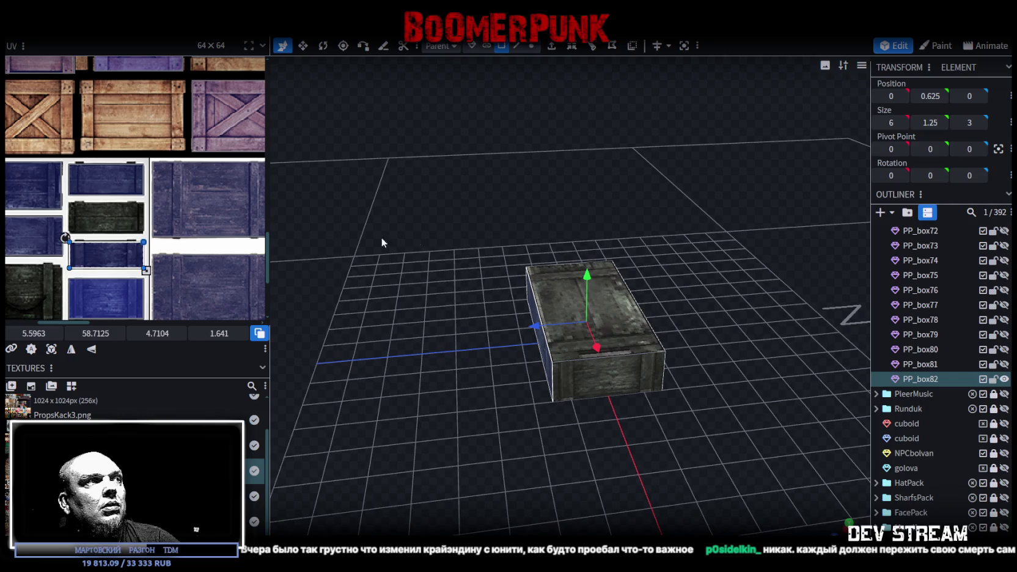
scroll(102, 259, "down", 2)
left_click_drag(737, 235, 782, 258)
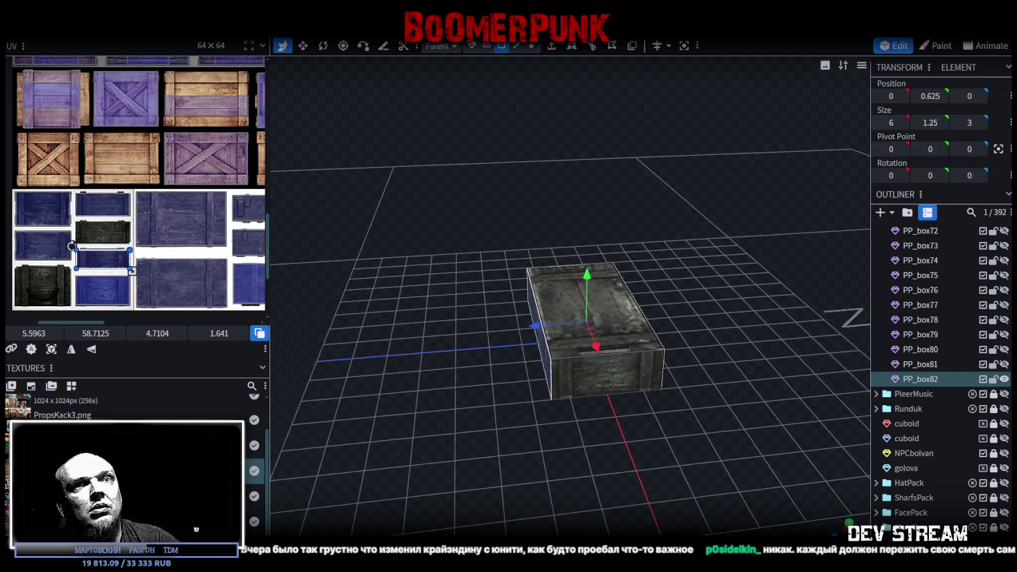
left_click(918, 365)
key("ctrl+d")
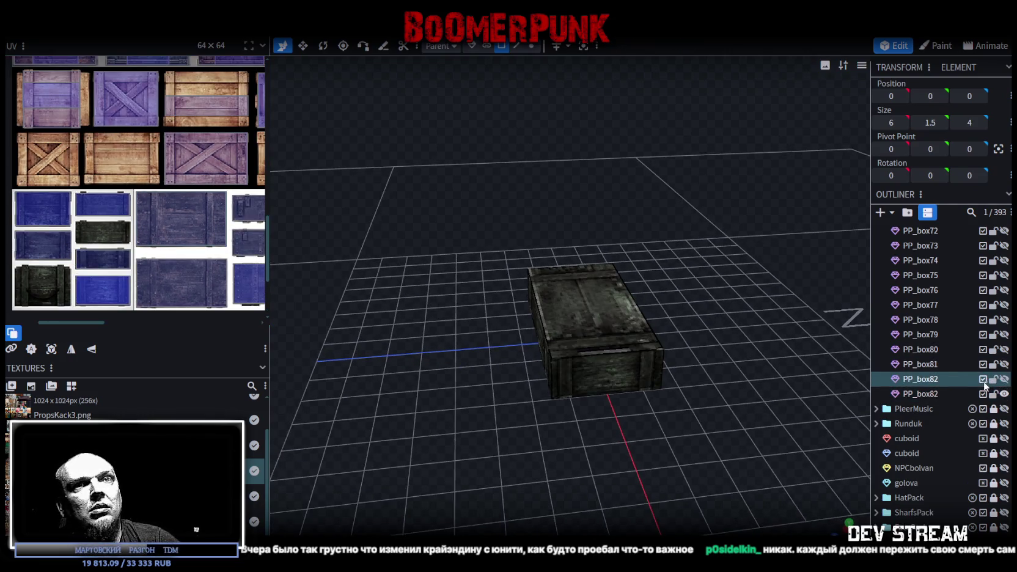
Step: Place the copy below PP_box82, show only PP_box83, and reduce its depth from 4 to 2
left_click_drag(918, 379, 922, 398)
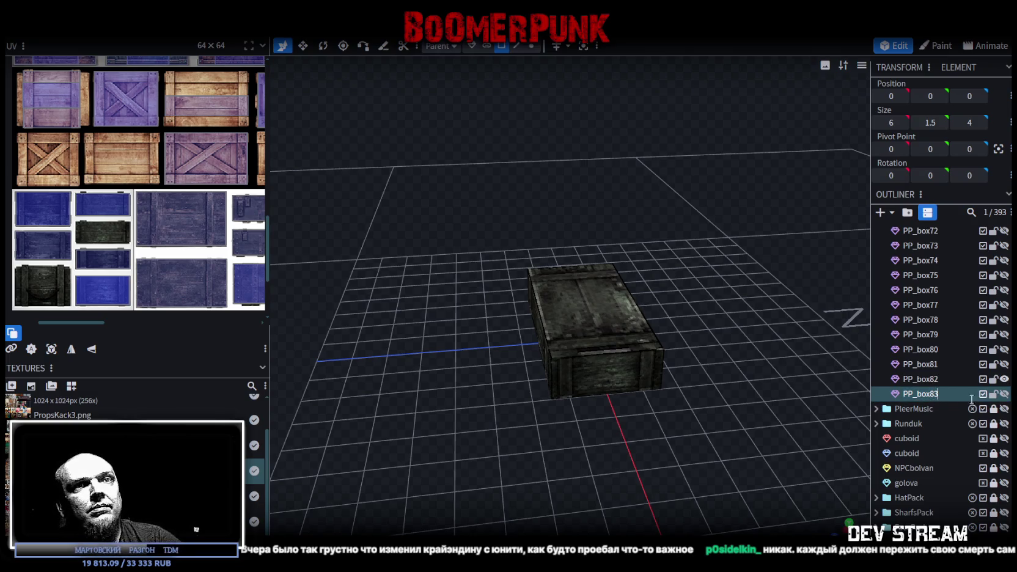
left_click(1004, 378)
left_click(1003, 394)
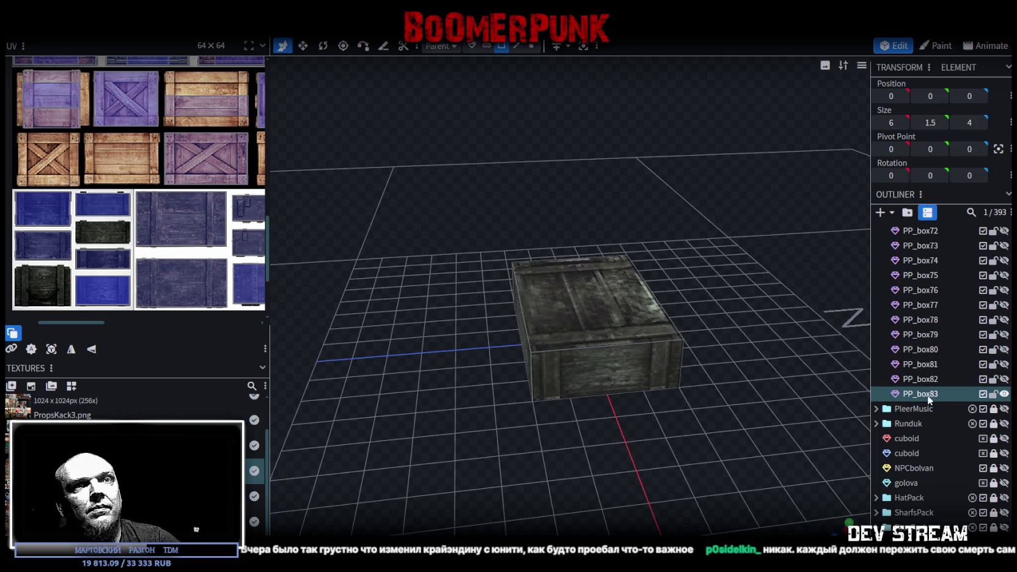
mouse_move(651, 330)
left_mouse_down()
mouse_move(697, 314)
mouse_move(648, 317)
mouse_move(717, 330)
mouse_move(653, 328)
mouse_move(750, 382)
mouse_move(561, 341)
mouse_move(760, 341)
mouse_move(633, 306)
mouse_move(616, 317)
left_mouse_up()
left_click(647, 317)
key("v")
mouse_move(729, 304)
left_mouse_down()
mouse_move(716, 299)
mouse_move(558, 361)
mouse_move(510, 330)
mouse_move(643, 339)
left_mouse_up()
Step: Move the end face's UV rectangle onto the dark crate cell and fine-tune its position
left_click(558, 362)
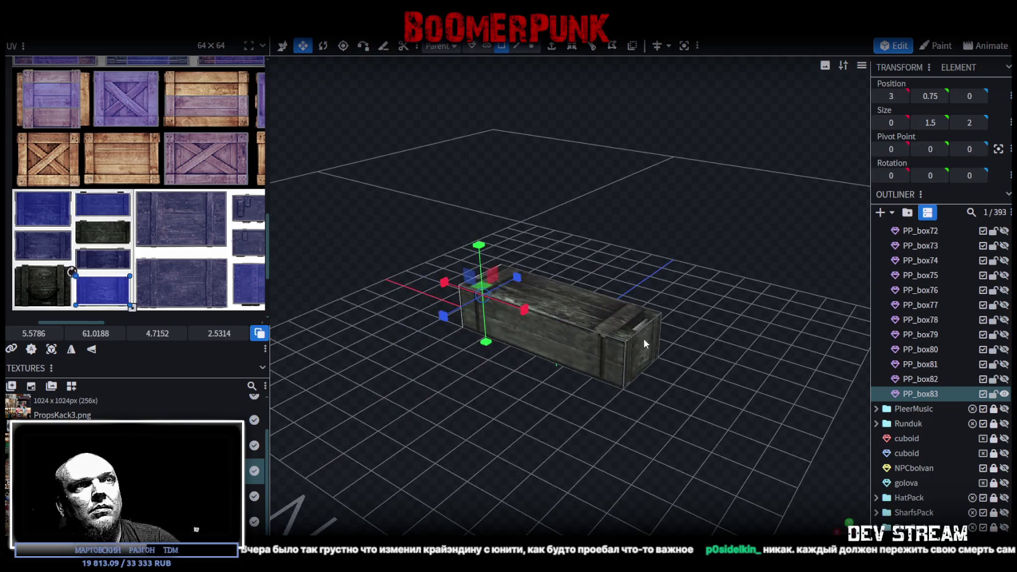
left_click_drag(93, 289, 32, 276)
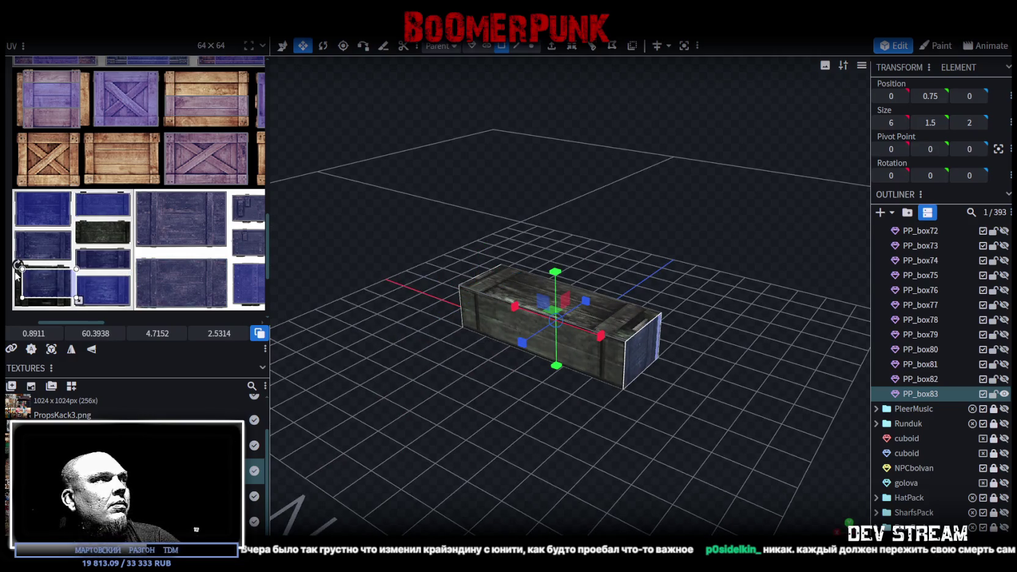
scroll(49, 269, "up", 3)
scroll(49, 270, "up", 2)
left_click_drag(147, 298, 116, 286)
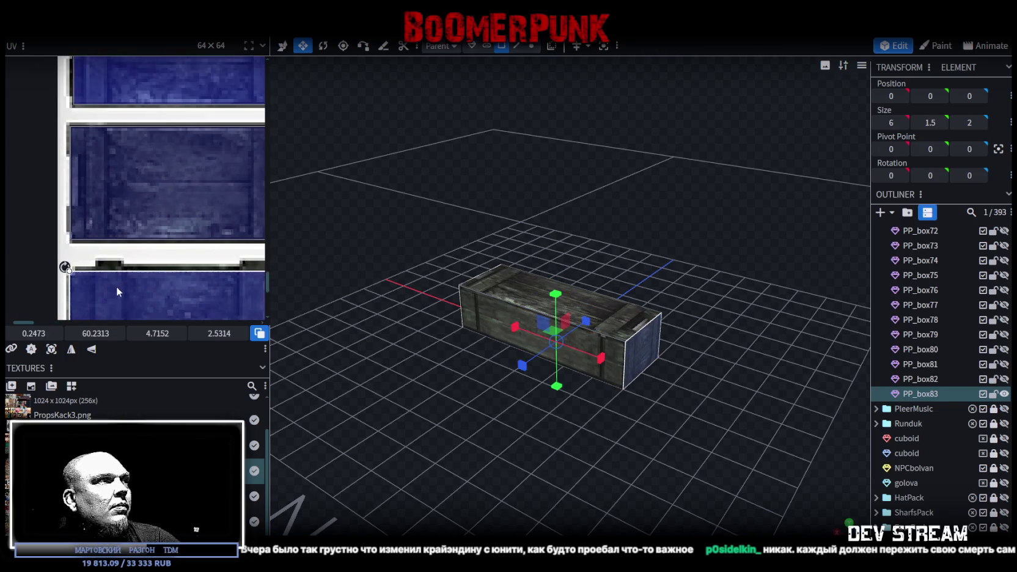
scroll(92, 272, "up", 2)
left_click_drag(48, 272, 61, 270)
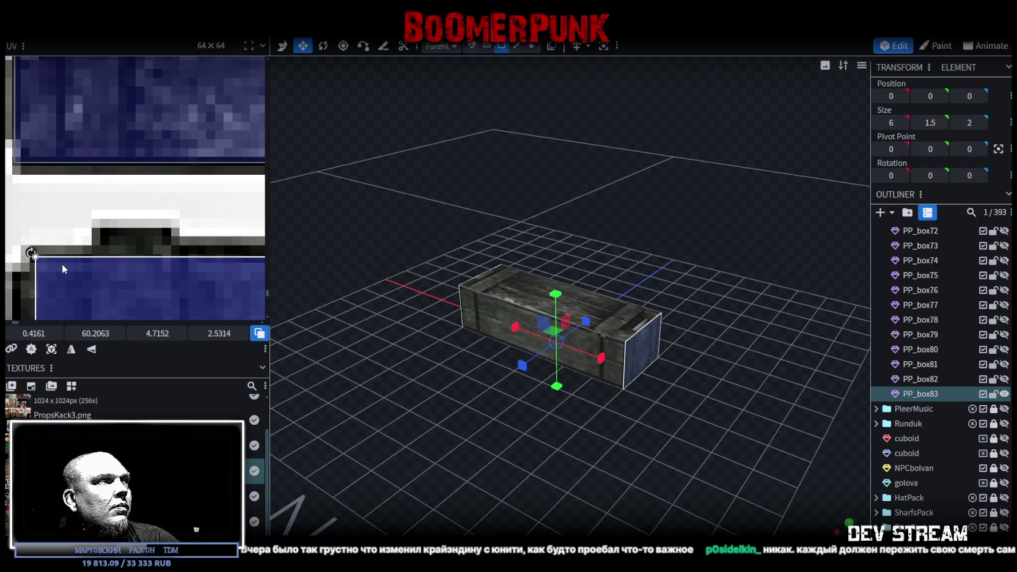
scroll(60, 265, "down", 2)
scroll(73, 264, "down", 3)
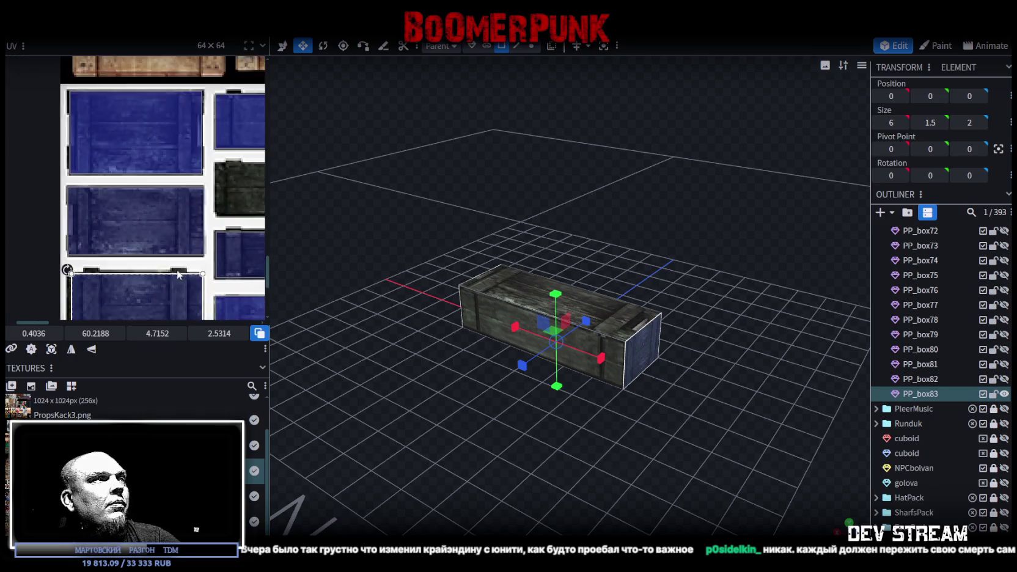
scroll(140, 149, "down", 1)
Step: Stretch the end face's UV taller and extend its bottom edge to fill the dark cell
left_click_drag(164, 210, 160, 229)
scroll(156, 223, "up", 1)
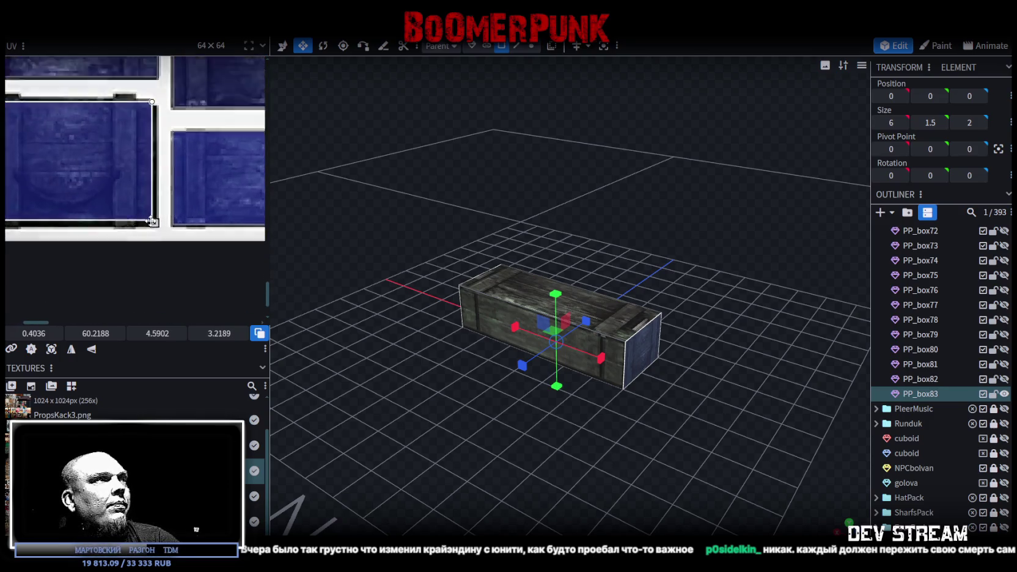
scroll(151, 214, "up", 2)
scroll(171, 175, "down", 1)
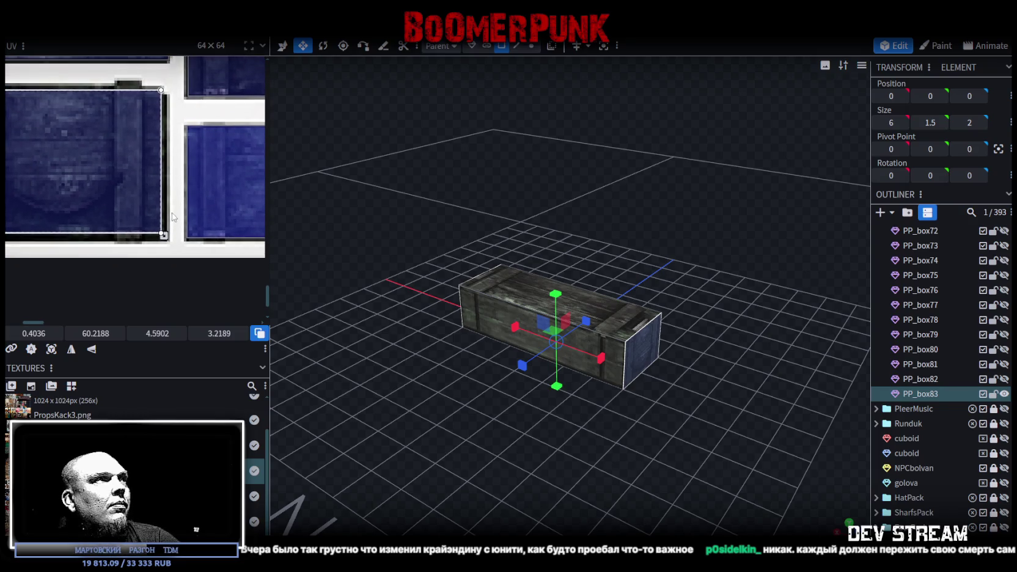
scroll(153, 232, "up", 1)
scroll(147, 262, "up", 1)
left_click_drag(147, 277, 146, 284)
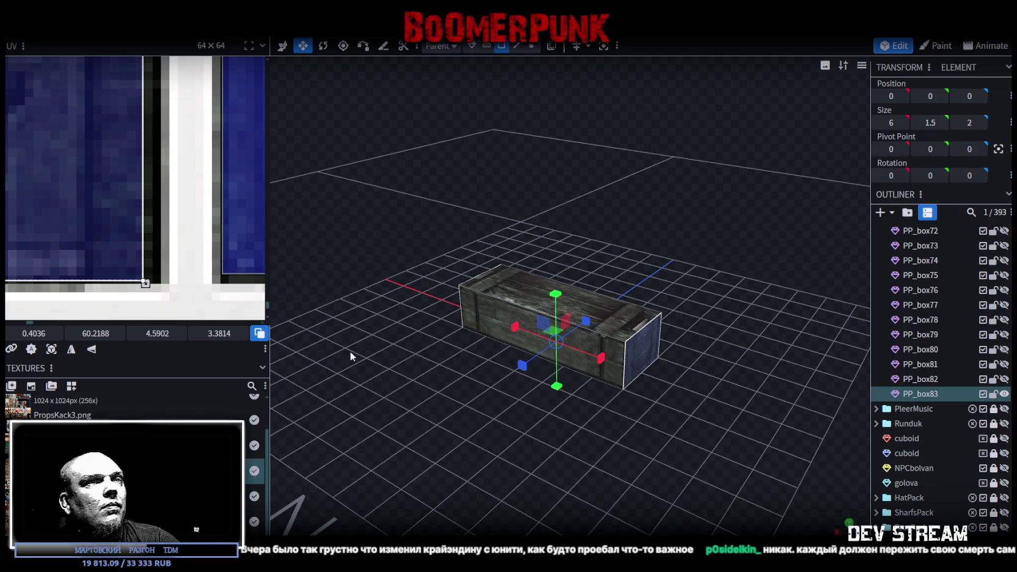
scroll(344, 371, "up", 2)
scroll(325, 368, "up", 2)
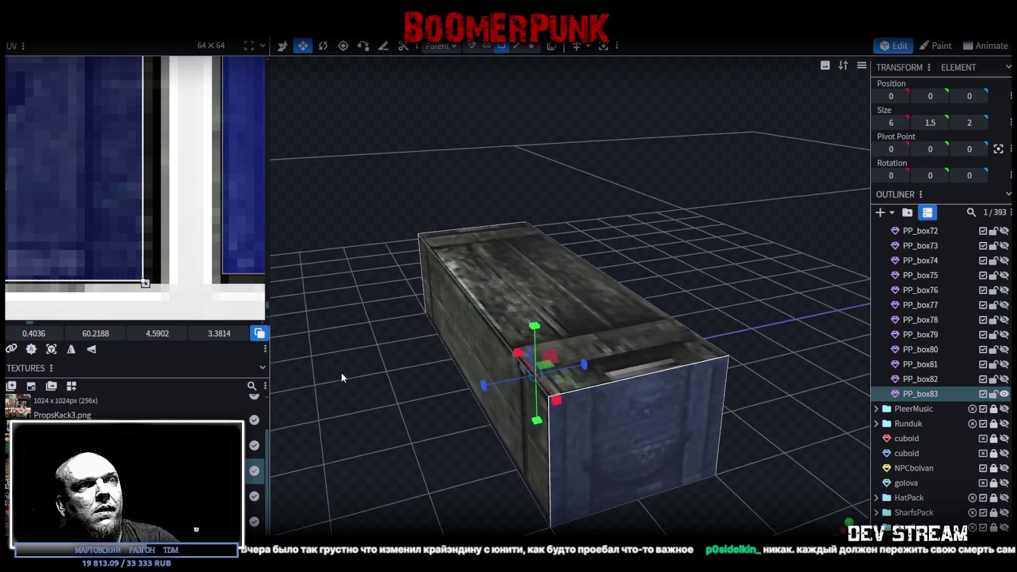
left_click(619, 297)
scroll(89, 174, "down", 2)
scroll(89, 174, "down", 2)
Step: Map the crate's lower body face onto the lower-middle blue cell, shrinking its height to fit
mouse_move(363, 409)
left_mouse_down()
mouse_move(369, 317)
mouse_move(492, 340)
left_mouse_up()
left_click(590, 310)
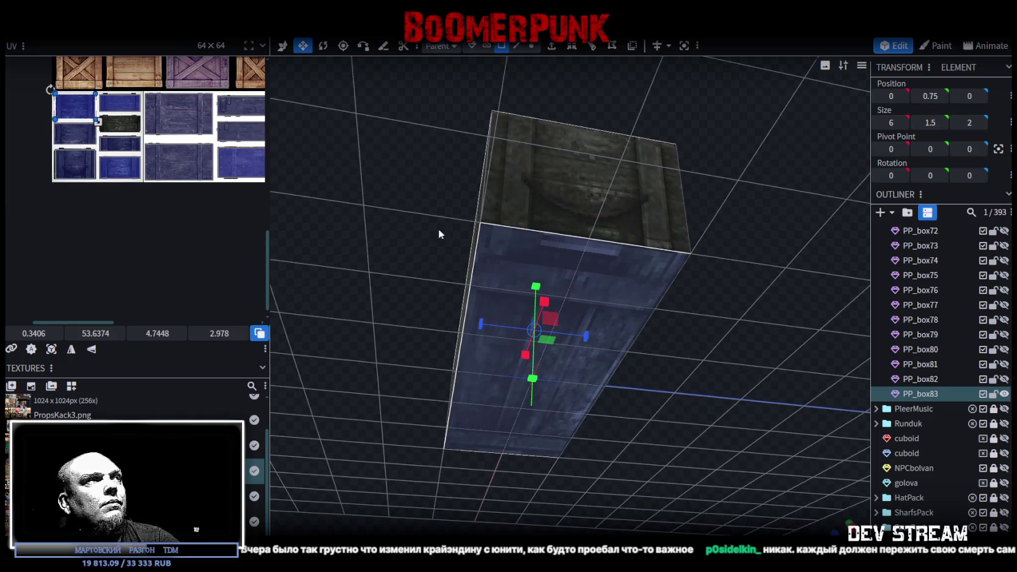
scroll(84, 101, "up", 2)
scroll(116, 131, "up", 2)
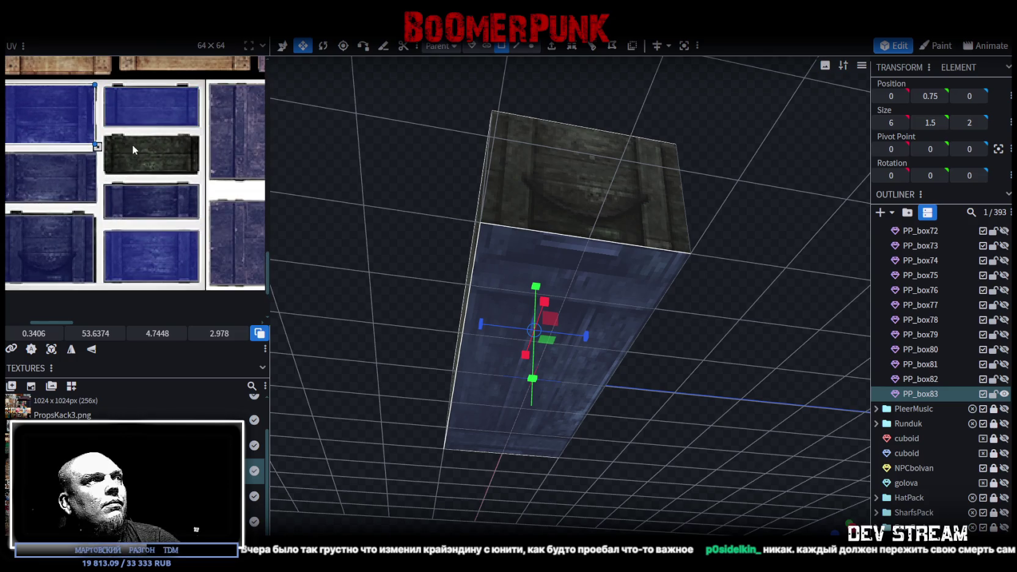
mouse_move(55, 113)
left_mouse_down()
mouse_move(167, 256)
mouse_move(194, 274)
mouse_move(137, 199)
left_mouse_up()
scroll(125, 199, "up", 2)
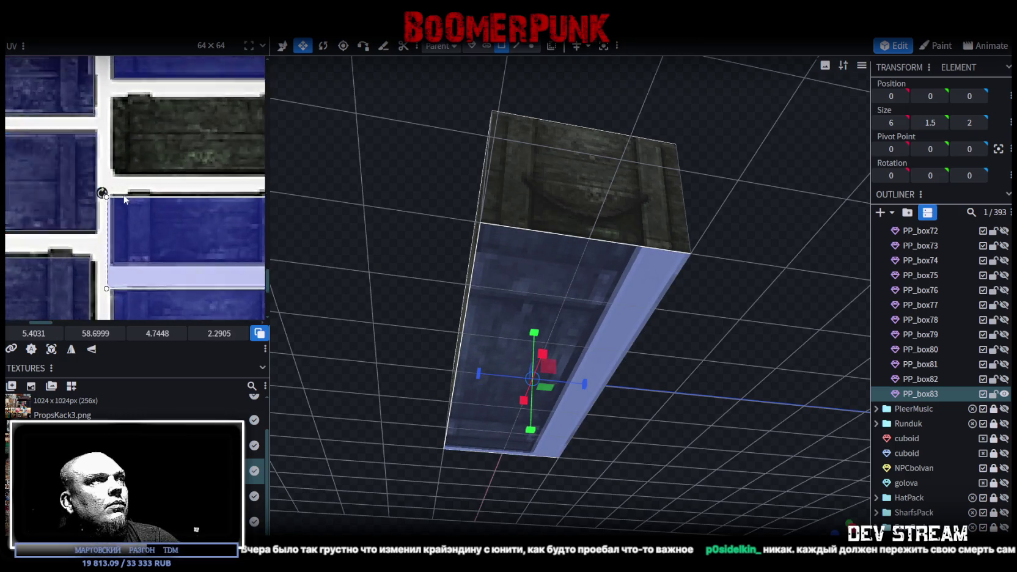
scroll(125, 200, "up", 2)
scroll(125, 207, "up", 2)
left_click_drag(128, 260, 121, 235)
scroll(122, 235, "down", 2)
scroll(129, 239, "down", 2)
scroll(157, 244, "up", 1)
scroll(121, 191, "up", 2)
scroll(186, 295, "up", 2)
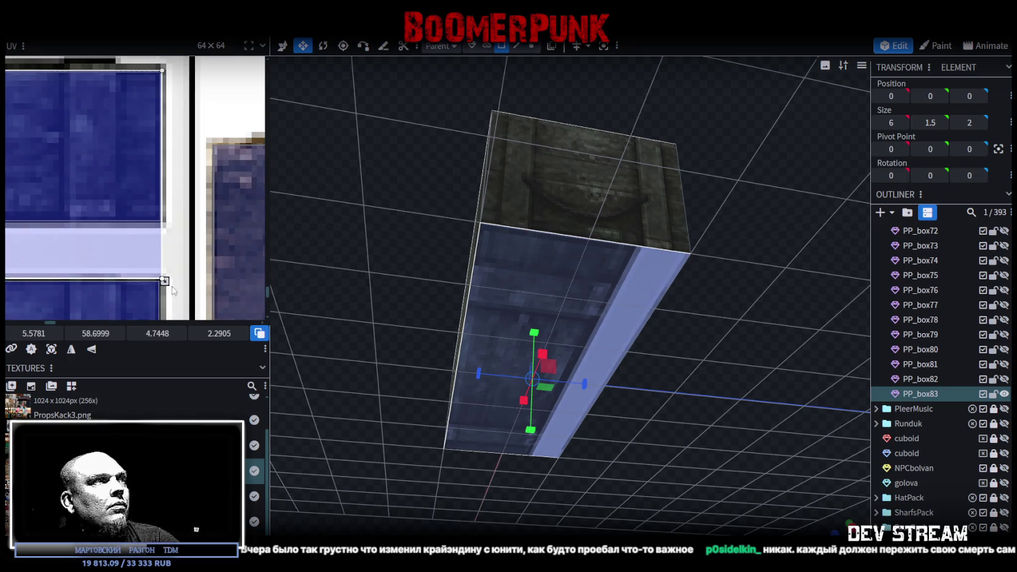
left_click_drag(172, 286, 172, 228)
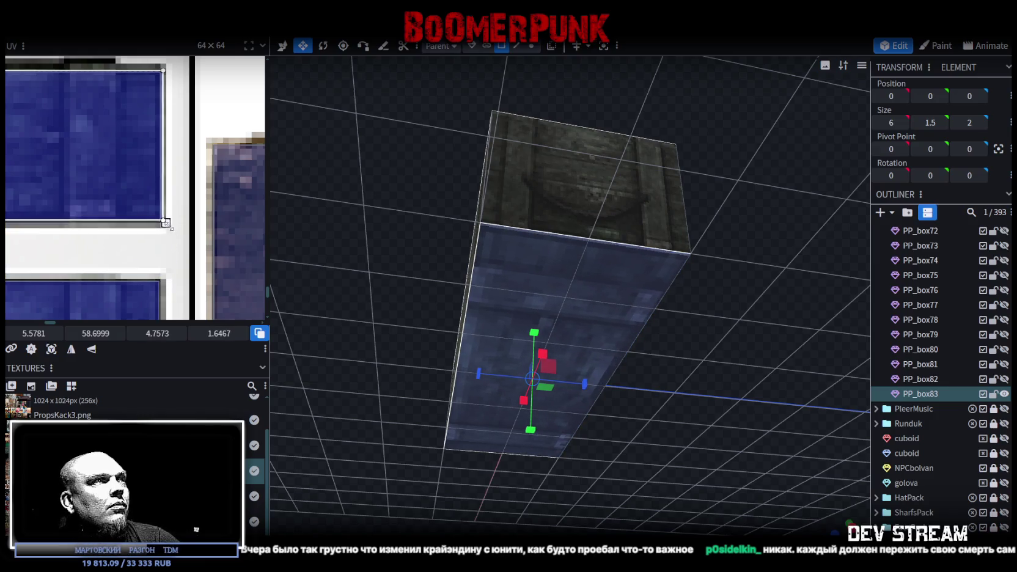
Step: Select the front and bottom faces and raise the bottom face's UV edge
left_click_drag(391, 209, 411, 215)
left_click(486, 288)
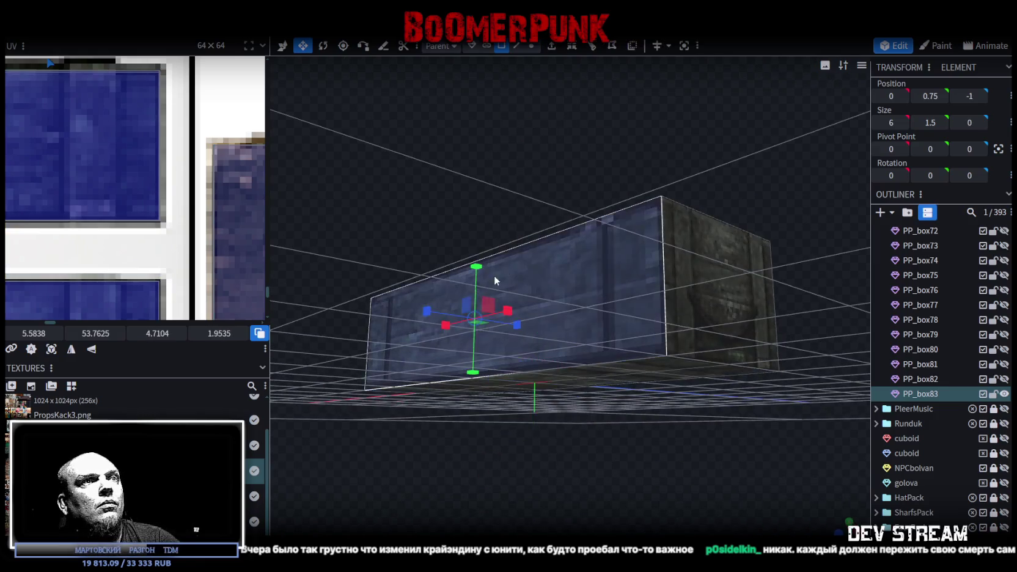
left_click_drag(487, 287, 353, 234)
left_click(430, 317)
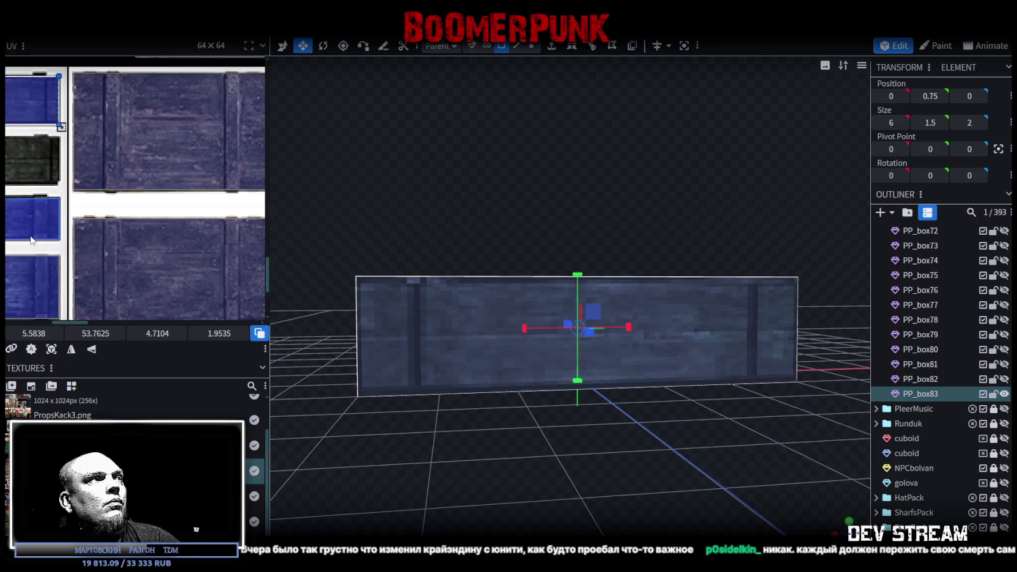
scroll(185, 237, "down", 2)
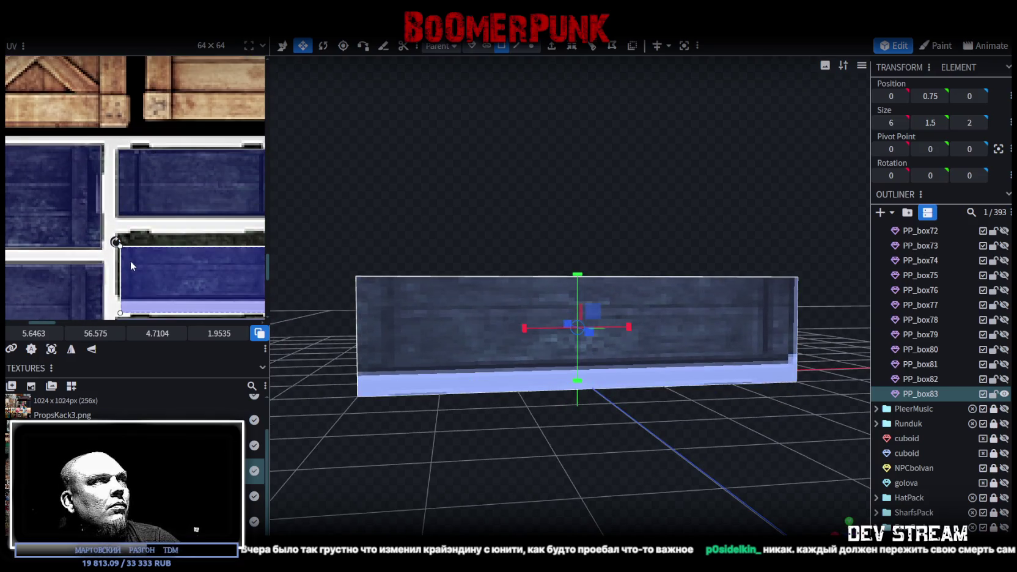
scroll(122, 247, "up", 3)
left_click(122, 246)
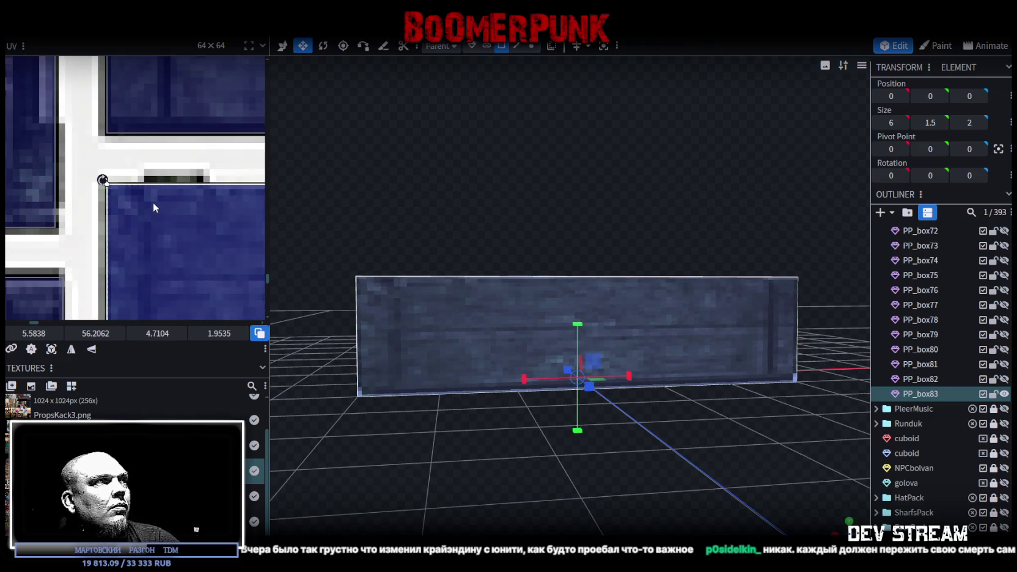
scroll(153, 203, "down", 5)
scroll(159, 244, "up", 3)
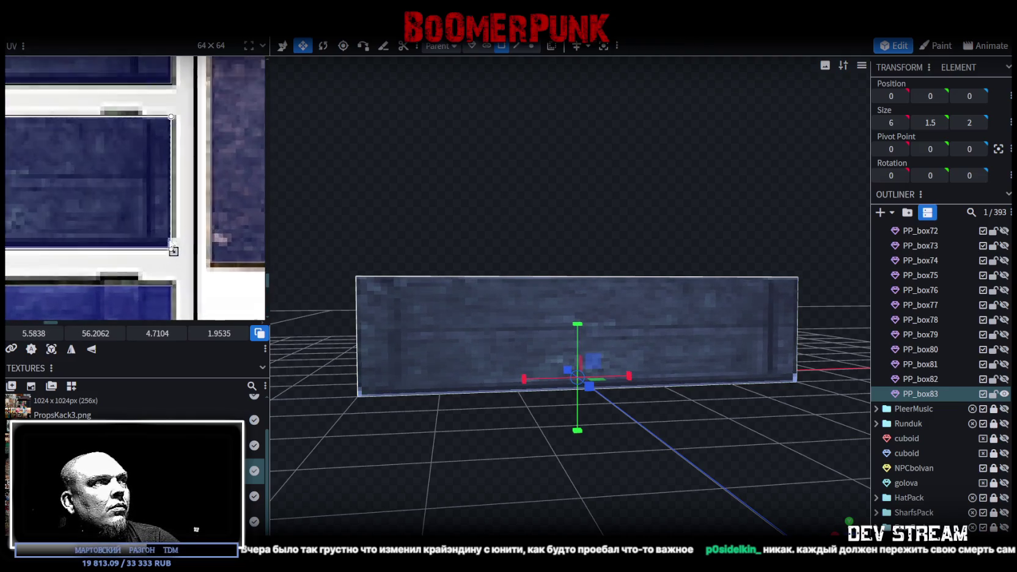
scroll(176, 256, "up", 3)
left_click_drag(170, 246, 170, 236)
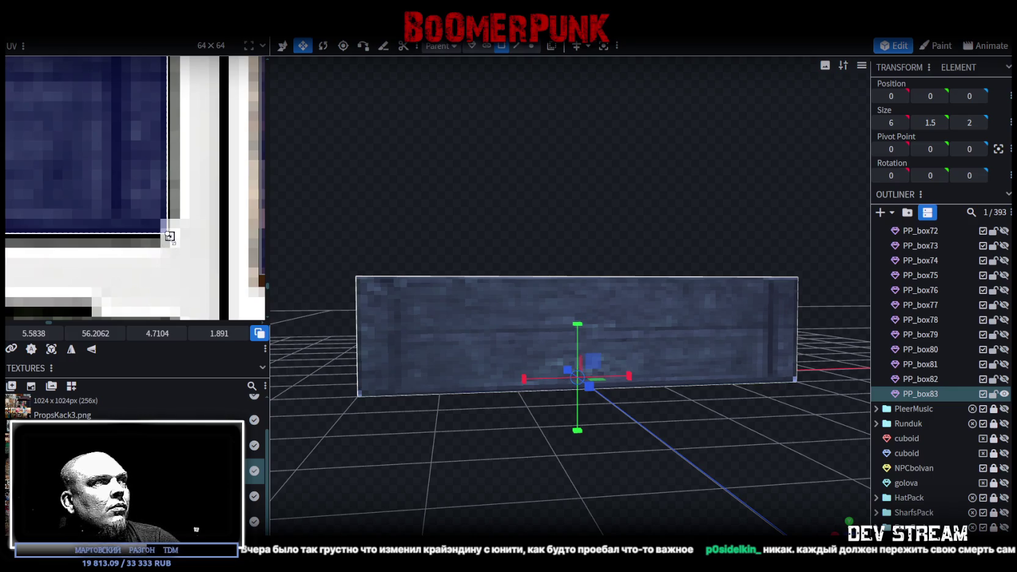
scroll(909, 510, "down", 3)
mouse_move(795, 489)
left_mouse_down()
mouse_move(727, 462)
mouse_move(651, 487)
mouse_move(648, 443)
mouse_move(712, 447)
mouse_move(707, 437)
mouse_move(527, 437)
mouse_move(423, 413)
mouse_move(447, 448)
mouse_move(658, 404)
mouse_move(625, 411)
mouse_move(609, 427)
left_mouse_up()
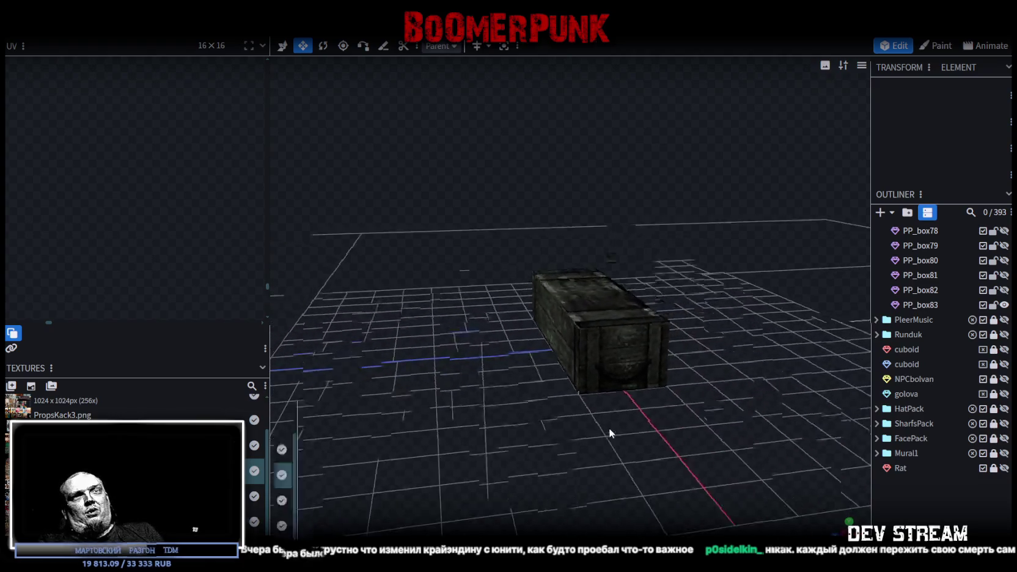
Step: Toggle the eye icons of PP_box77, PP_box76 and PP_box75 until PP_box76 is shown again
left_click(608, 378)
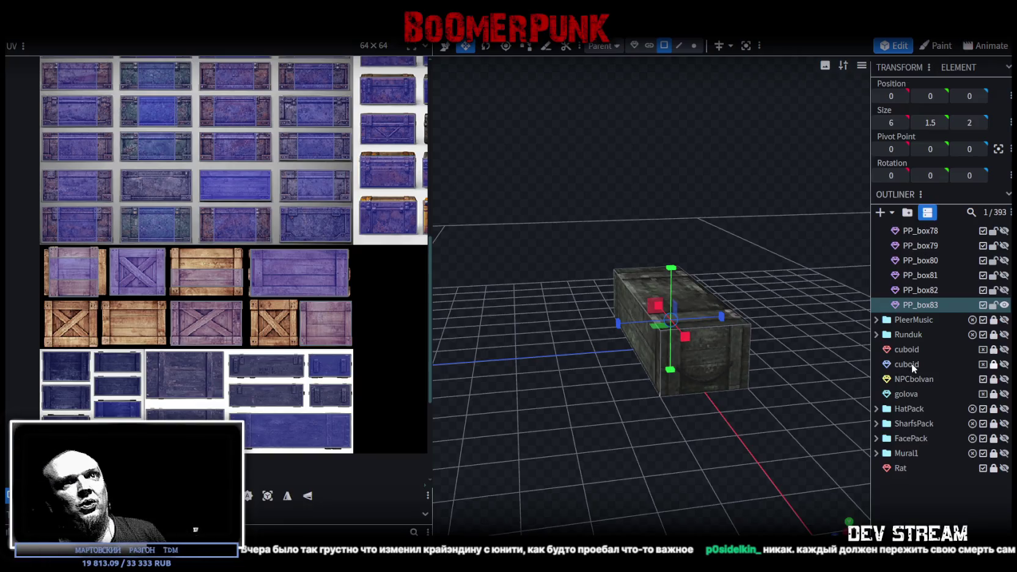
scroll(953, 360, "up", 3)
scroll(956, 378, "up", 2)
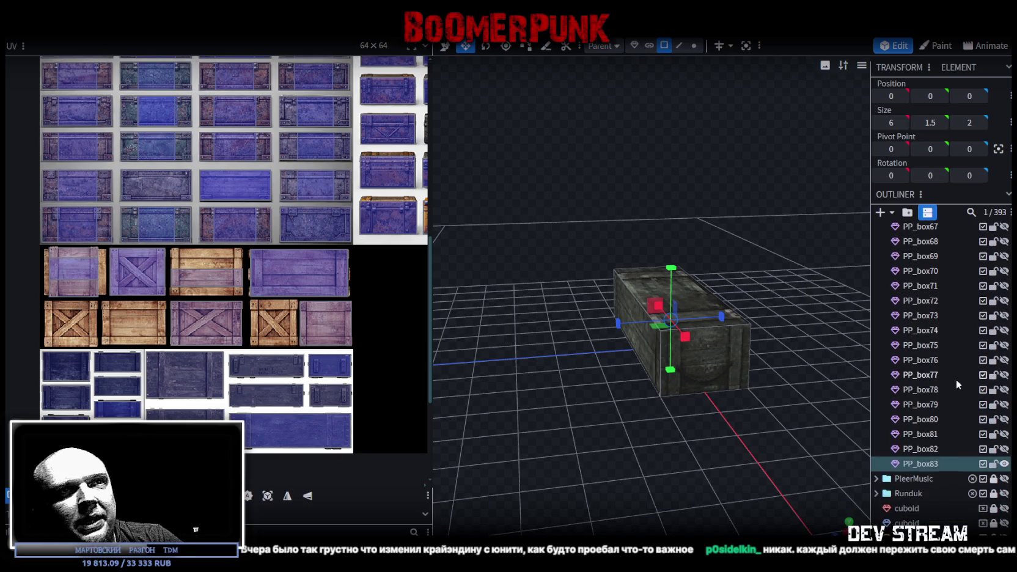
left_click(1004, 375)
left_click(1004, 374)
left_click(1004, 360)
left_click(1004, 360)
left_click(1004, 344)
left_click(1004, 345)
left_click(1004, 361)
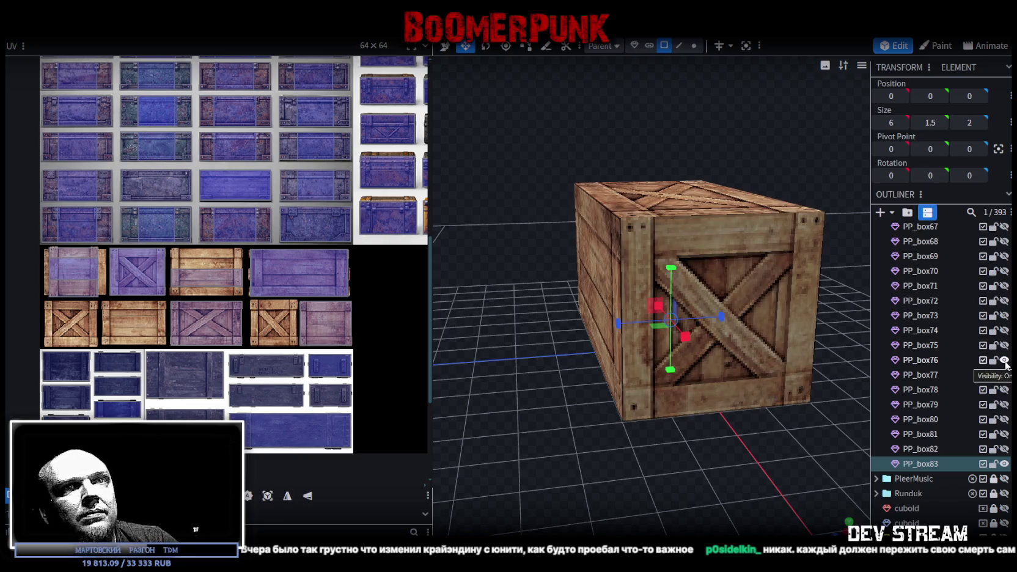
Step: Duplicate PP_box76, hide the original, and move the copy below PP_box83 in the outliner
left_click(927, 362)
key("ctrl+d")
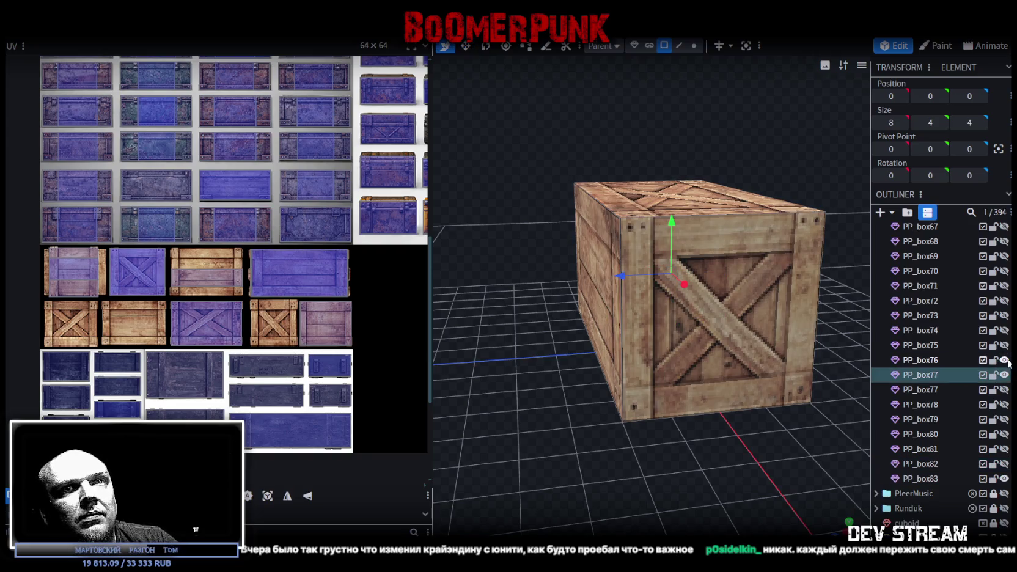
left_click(1004, 361)
left_click_drag(932, 376, 939, 480)
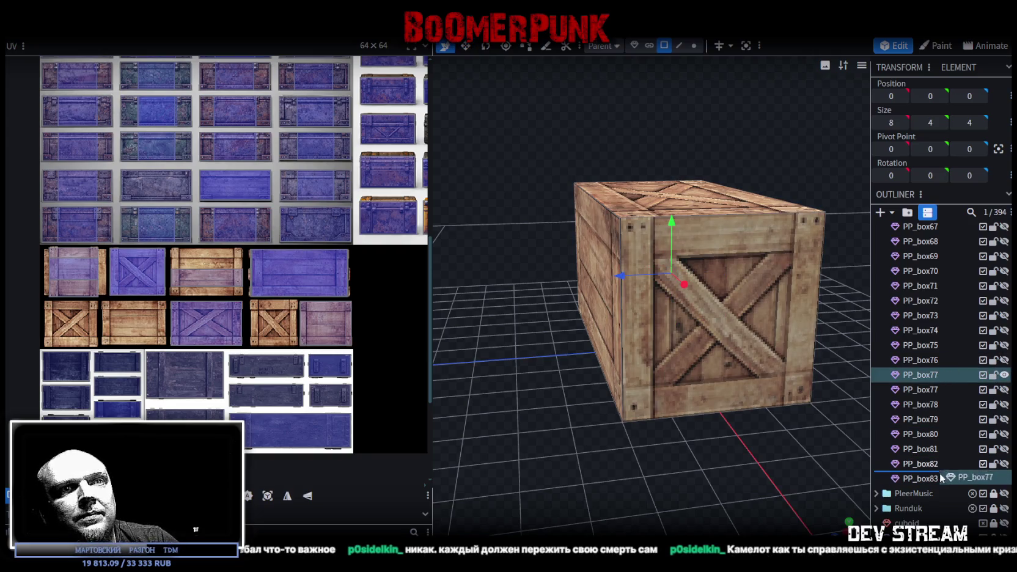
Step: Rename the copied crate to PP_box84 and select one of its faces
double_click(933, 481)
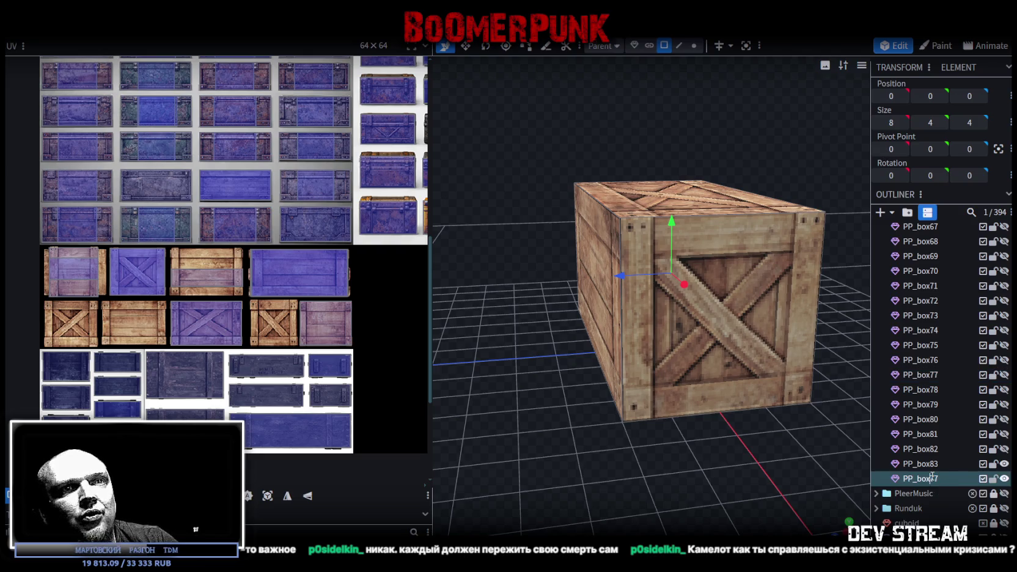
left_click_drag(929, 479, 961, 479)
type("84")
key("Return")
left_click(681, 317)
mouse_move(674, 368)
left_mouse_down()
mouse_move(602, 359)
mouse_move(686, 398)
left_mouse_up()
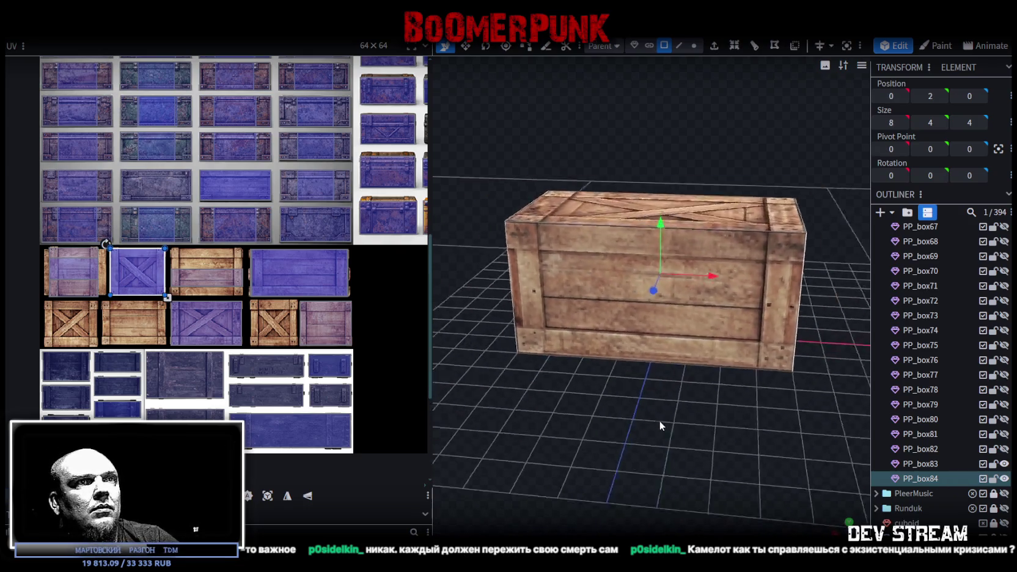
Step: Shorten PP_box84's length from 8 to 7.5 with the resize tool
key("s")
left_click_drag(708, 271, 681, 278)
mouse_move(745, 417)
left_mouse_down()
mouse_move(639, 424)
mouse_move(653, 352)
left_mouse_up()
Step: Move the wide side panel's UV area onto the plank tile, aligned to its edge
left_click(650, 350)
mouse_move(766, 407)
left_mouse_down()
mouse_move(714, 407)
mouse_move(756, 405)
mouse_move(687, 345)
left_mouse_up()
left_click(686, 346)
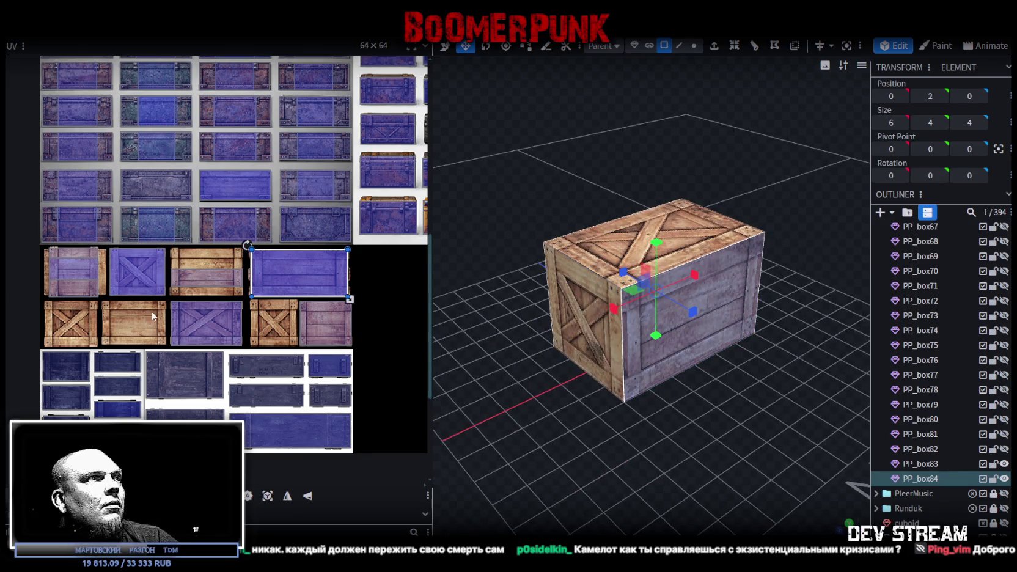
mouse_move(288, 273)
left_mouse_down()
mouse_move(147, 321)
mouse_move(184, 303)
mouse_move(137, 331)
left_mouse_up()
scroll(117, 305, "up", 3)
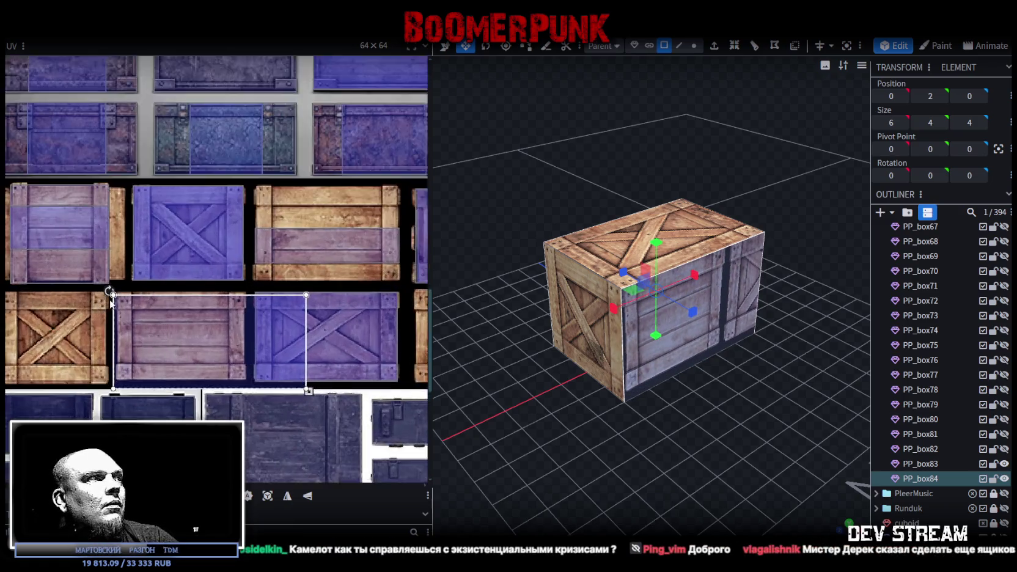
scroll(110, 297, "up", 2)
left_click_drag(147, 304, 168, 298)
Step: Shrink the side panel's UV area to exclude the tile's dark strip
scroll(168, 298, "down", 2)
scroll(177, 295, "down", 1)
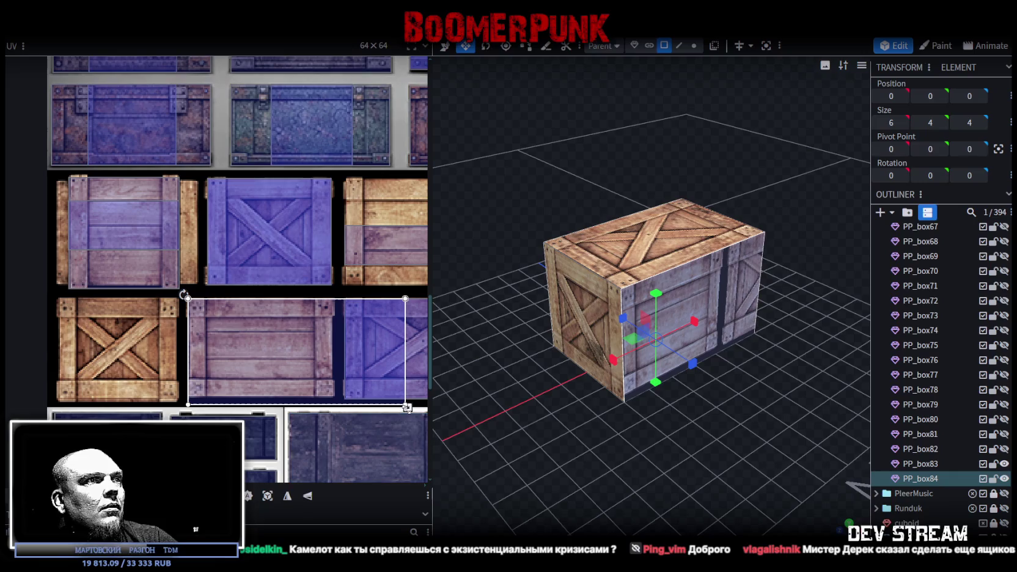
left_click_drag(330, 391, 328, 400)
scroll(328, 398, "up", 1)
scroll(327, 391, "up", 2)
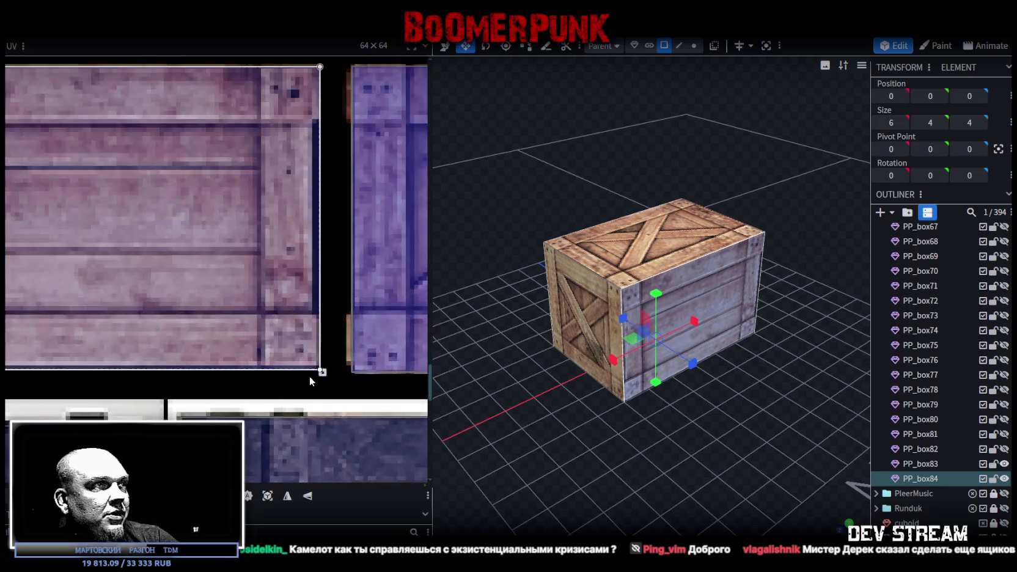
scroll(325, 366, "up", 2)
left_click_drag(325, 360, 322, 363)
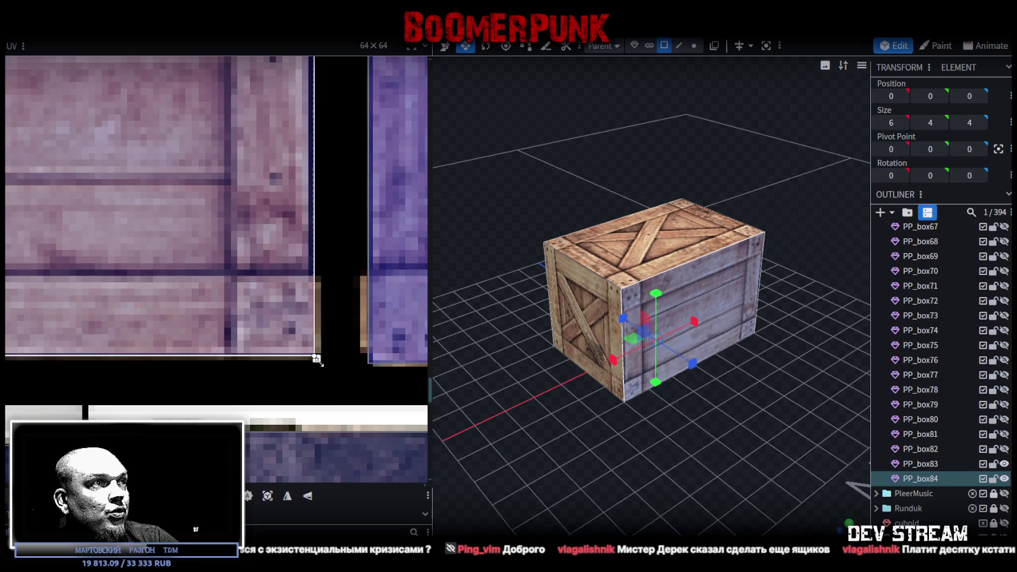
Step: Select the PP_box83 and PP_box84 panels and hide them from the viewport
mouse_move(651, 392)
left_mouse_down()
mouse_move(634, 434)
mouse_move(611, 431)
left_mouse_up()
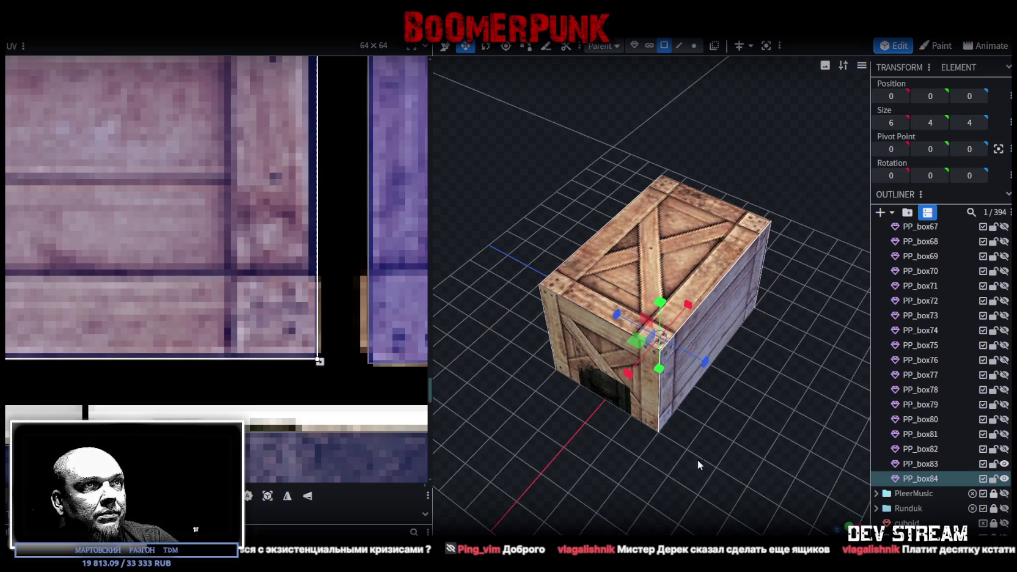
scroll(117, 219, "down", 2)
scroll(117, 218, "down", 2)
scroll(118, 217, "down", 2)
mouse_move(155, 223)
middle_mouse_down()
mouse_move(166, 280)
mouse_move(163, 272)
middle_mouse_up()
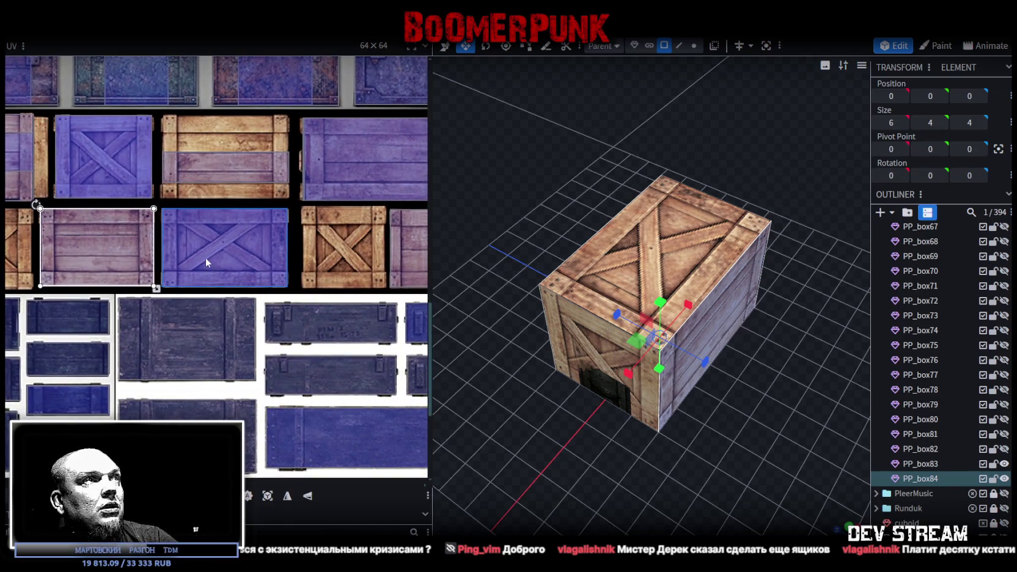
left_click(676, 241, "ctrl")
left_click_drag(773, 409, 631, 278)
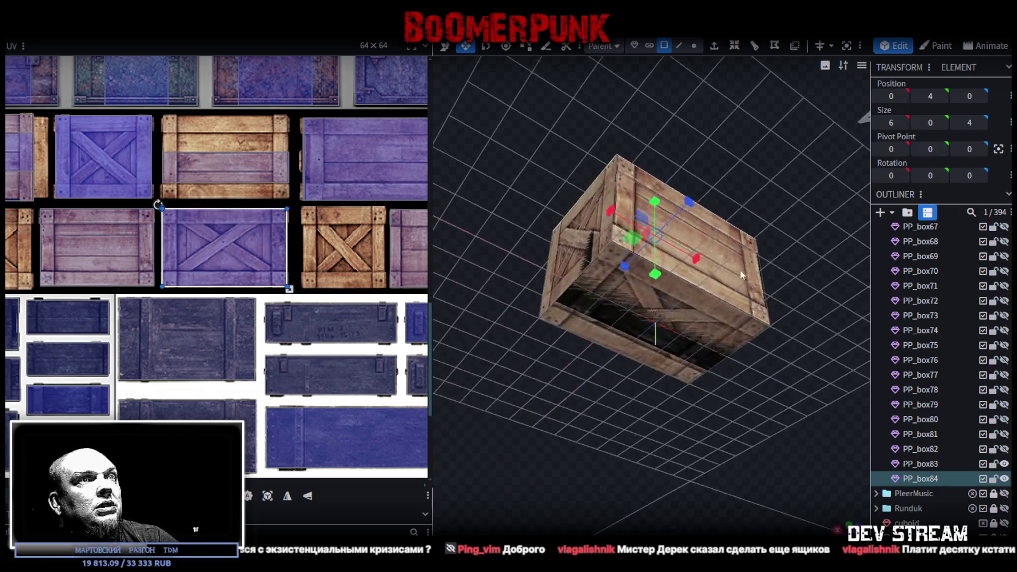
left_click_drag(565, 217, 617, 257)
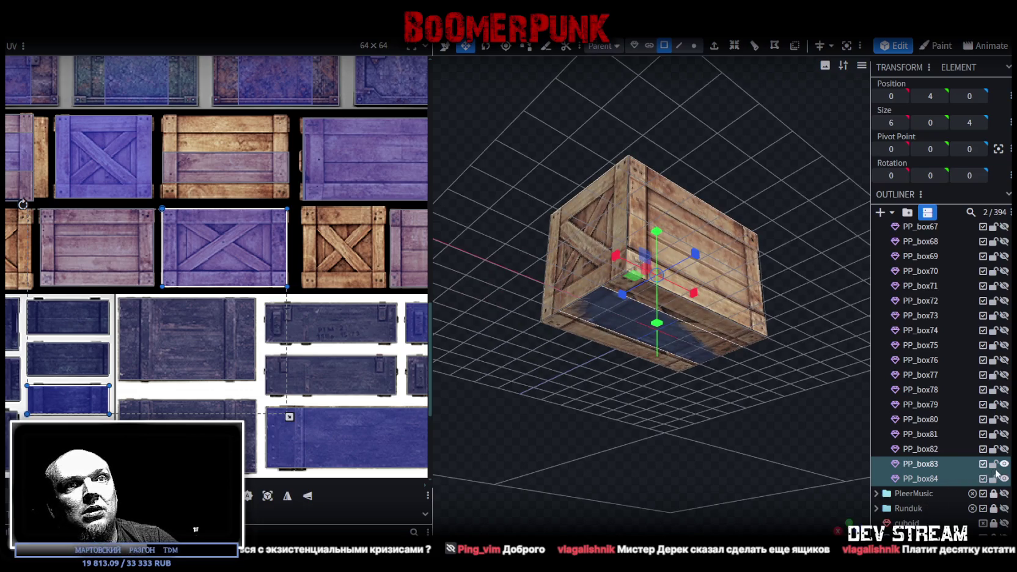
left_click(1004, 464)
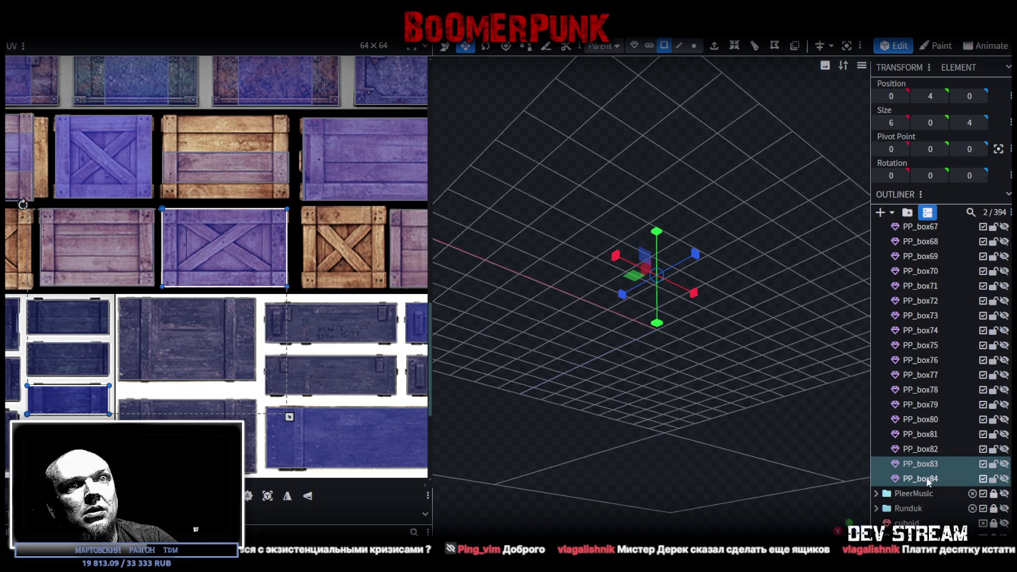
Step: Show PP_box84 again and move its top face's UV area onto a plank tile
left_click(927, 480)
left_click(1004, 478)
mouse_move(658, 241)
left_mouse_down()
mouse_move(600, 250)
mouse_move(627, 263)
left_mouse_up()
scroll(318, 263, "down", 3)
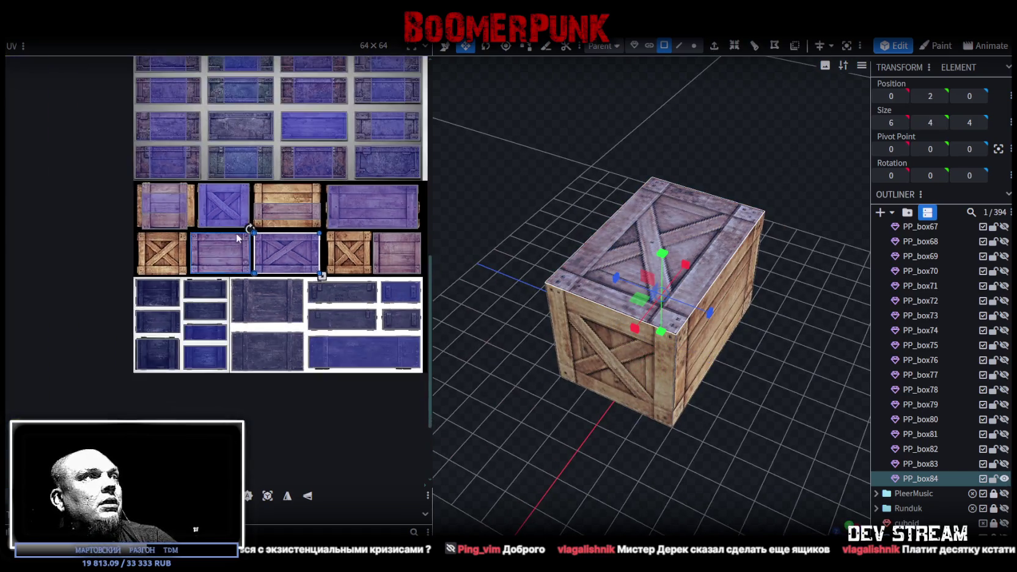
scroll(305, 263, "up", 2)
mouse_move(289, 260)
left_mouse_down()
mouse_move(291, 154)
mouse_move(270, 162)
left_mouse_up()
Step: Enlarge the lid's UV area to fill the whole plank tile, then select the short end panel
scroll(256, 171, "up", 3)
scroll(277, 173, "up", 2)
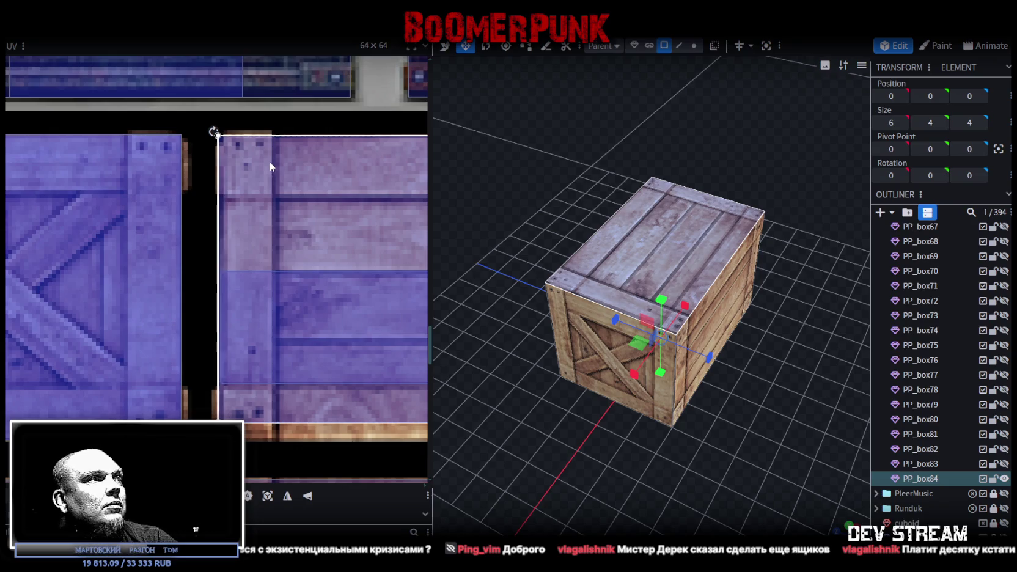
scroll(106, 212, "right", 3)
scroll(122, 213, "right", 3)
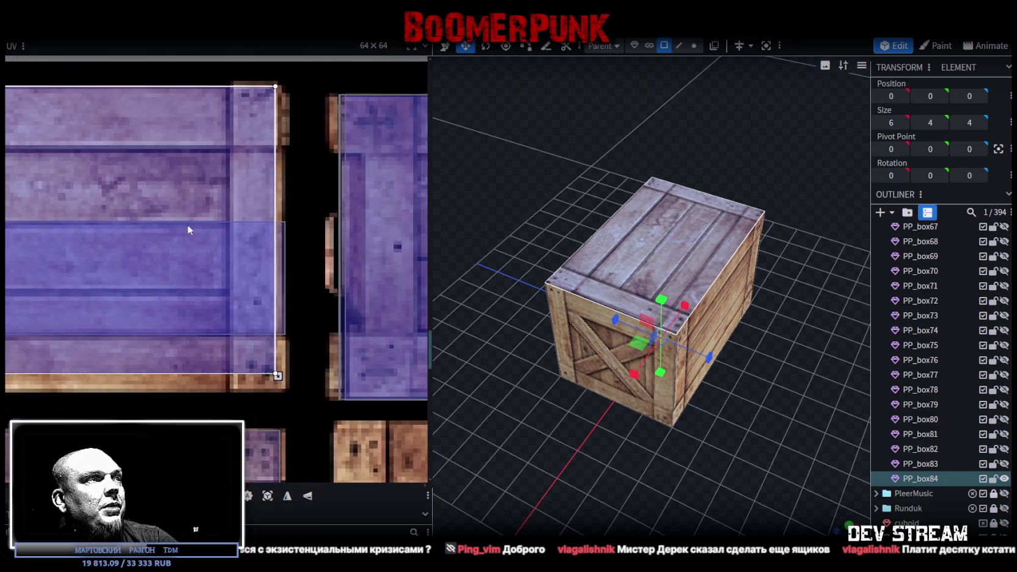
left_click_drag(277, 375, 288, 391)
mouse_move(603, 436)
left_mouse_down()
mouse_move(655, 430)
mouse_move(632, 458)
mouse_move(585, 270)
left_mouse_up()
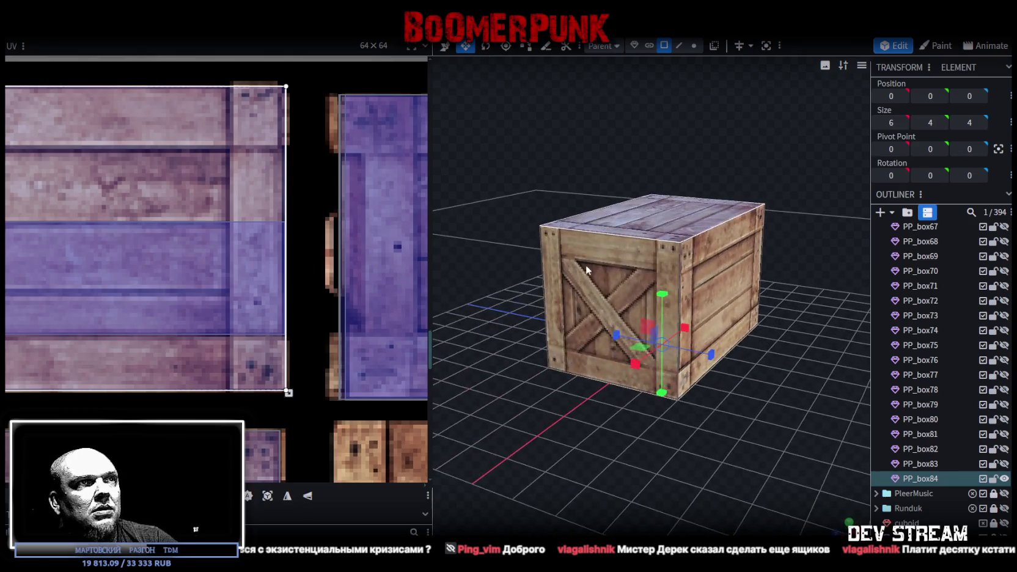
left_click(586, 270)
mouse_move(476, 298)
left_mouse_down()
mouse_move(512, 399)
mouse_move(653, 343)
left_mouse_up()
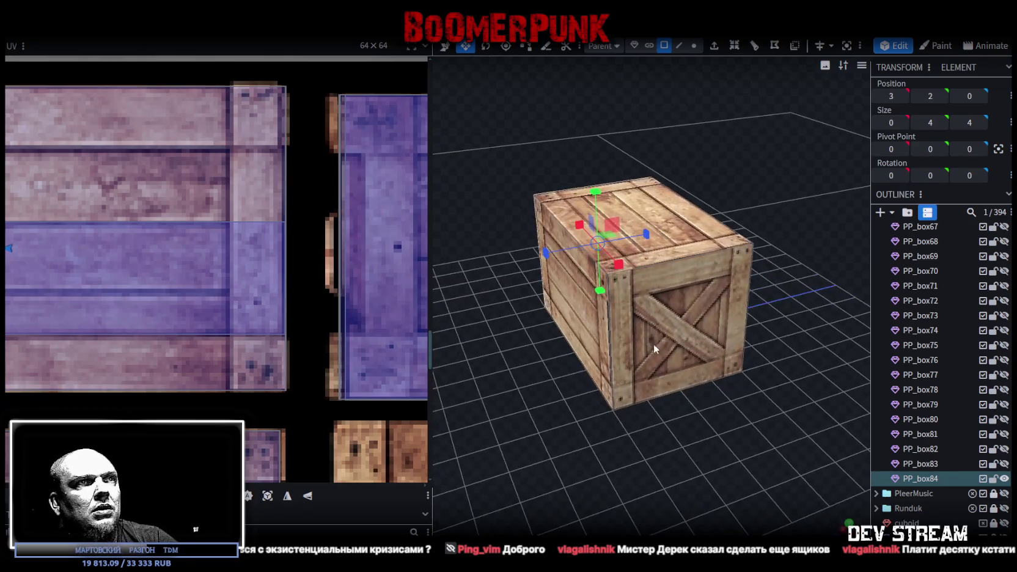
Step: Move the end face's UV area onto the X-brace crate tile, shifted right to fit
left_click(653, 343)
scroll(240, 290, "down", 3)
scroll(188, 281, "down", 3)
scroll(165, 273, "up", 1)
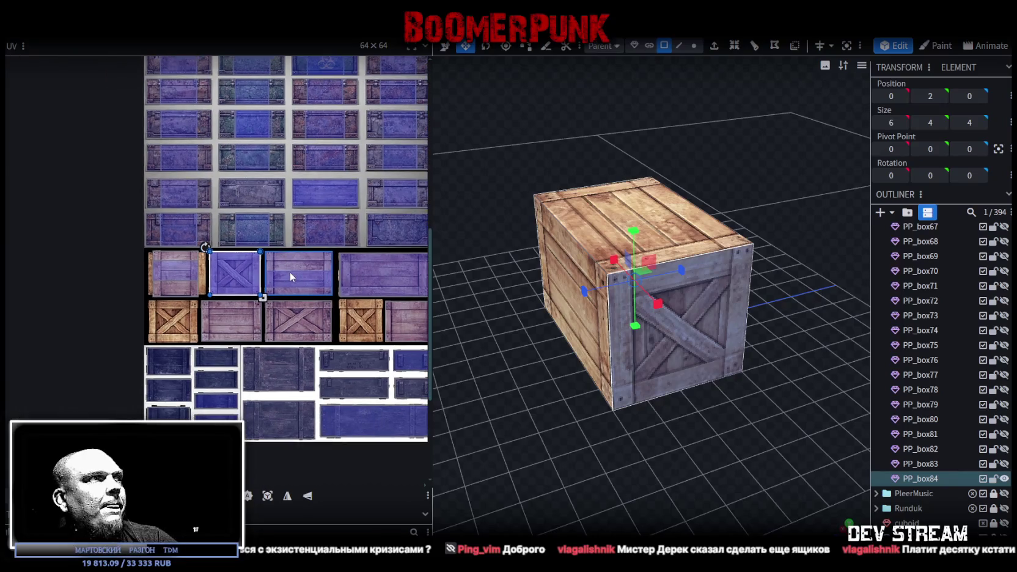
left_click_drag(230, 264, 348, 309)
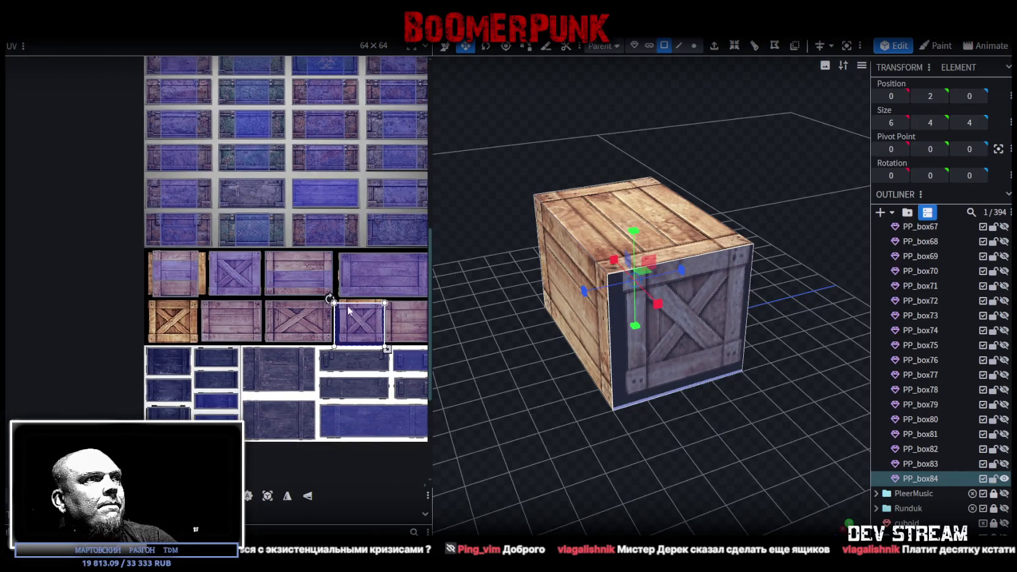
scroll(342, 305, "up", 2)
scroll(324, 299, "up", 2)
scroll(281, 303, "up", 2)
left_click_drag(276, 302, 312, 287)
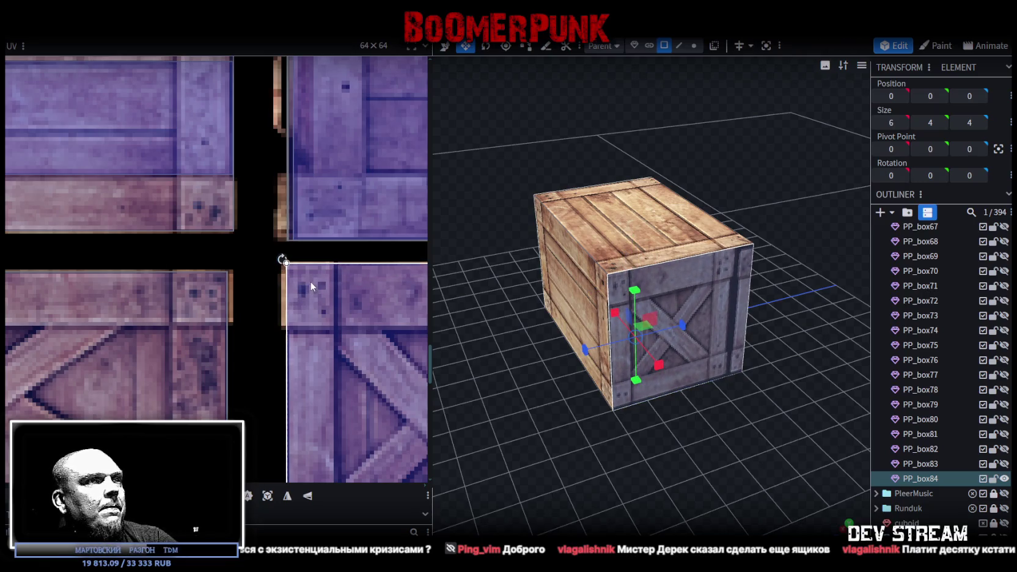
Step: Pull in the end face's UV corner to trim it to the X-brace tile's edges
scroll(330, 318, "down", 2)
scroll(360, 357, "down", 2)
scroll(342, 342, "down", 2)
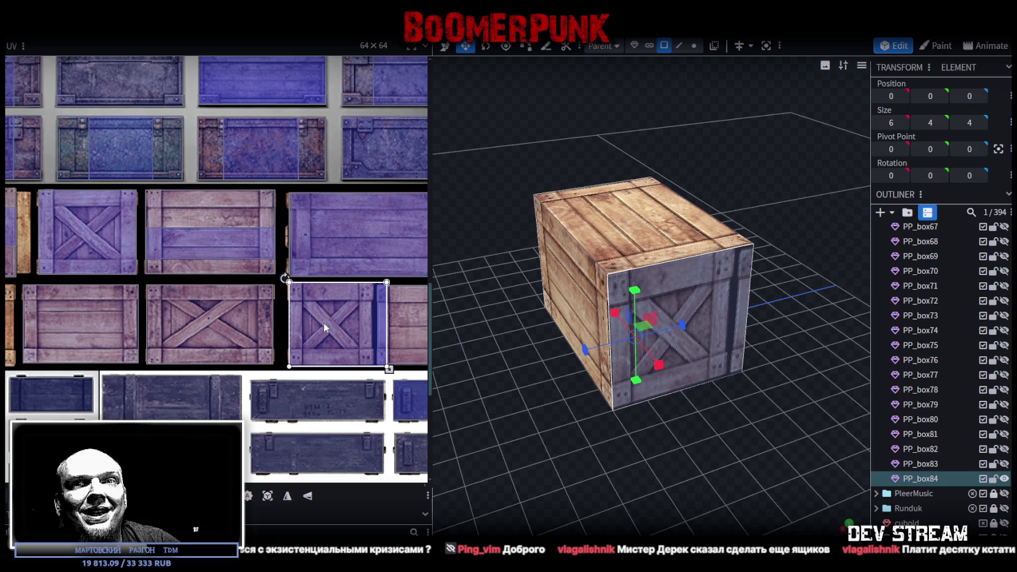
scroll(325, 328, "up", 1)
scroll(342, 345, "up", 1)
scroll(344, 348, "up", 2)
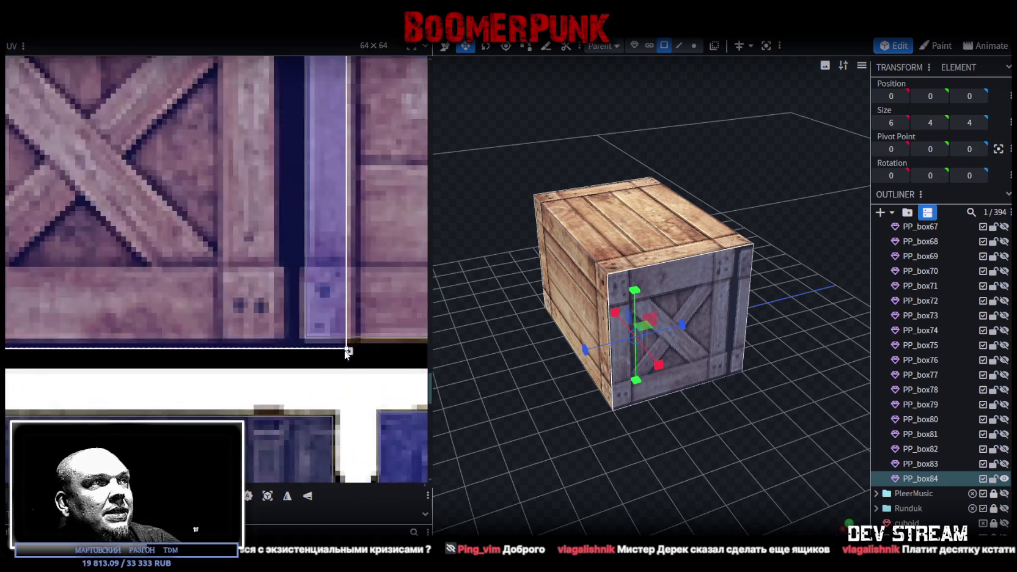
mouse_move(339, 346)
left_mouse_down()
mouse_move(284, 330)
mouse_move(285, 344)
left_mouse_up()
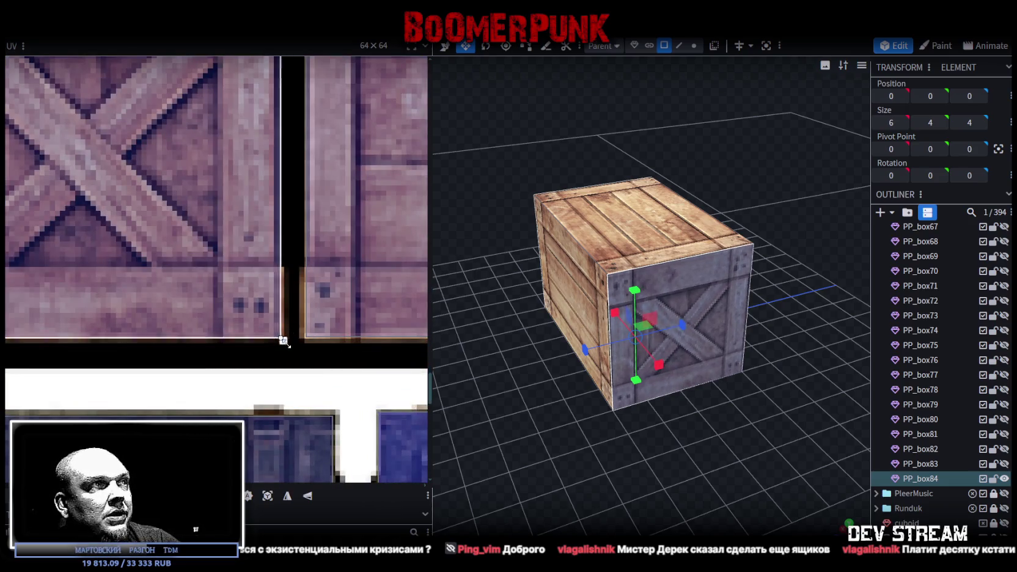
Step: Orbit to inspect the crate's long wood side and view the whole crate atlas
scroll(284, 344, "down", 3)
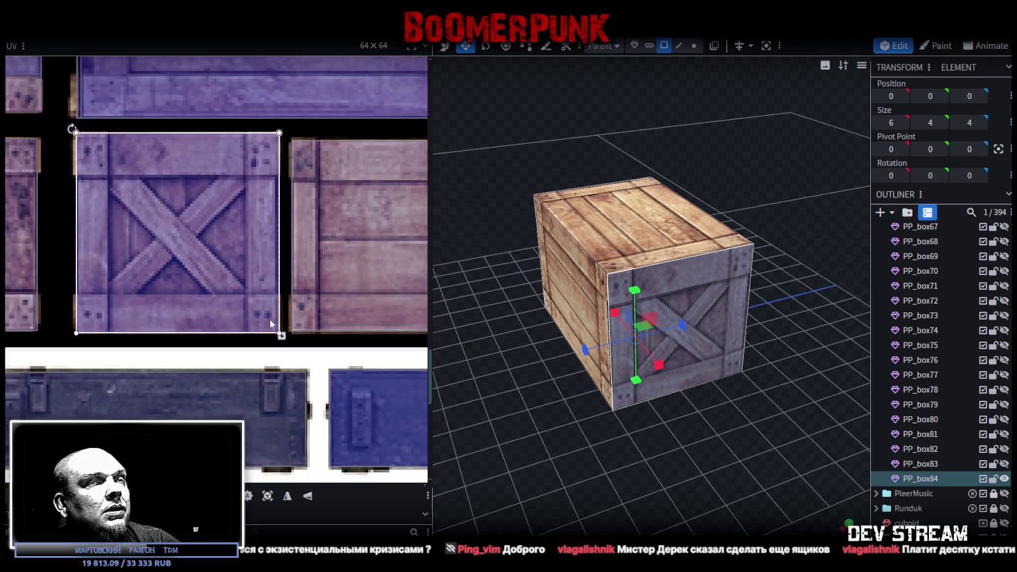
mouse_move(599, 452)
left_mouse_down()
mouse_move(643, 464)
mouse_move(512, 424)
mouse_move(453, 442)
mouse_move(644, 436)
mouse_move(765, 446)
mouse_move(772, 455)
left_mouse_up()
scroll(202, 342, "down", 2)
scroll(202, 342, "down", 2)
scroll(122, 347, "down", 1)
scroll(122, 347, "down", 1)
scroll(184, 345, "down", 2)
scroll(217, 346, "down", 1)
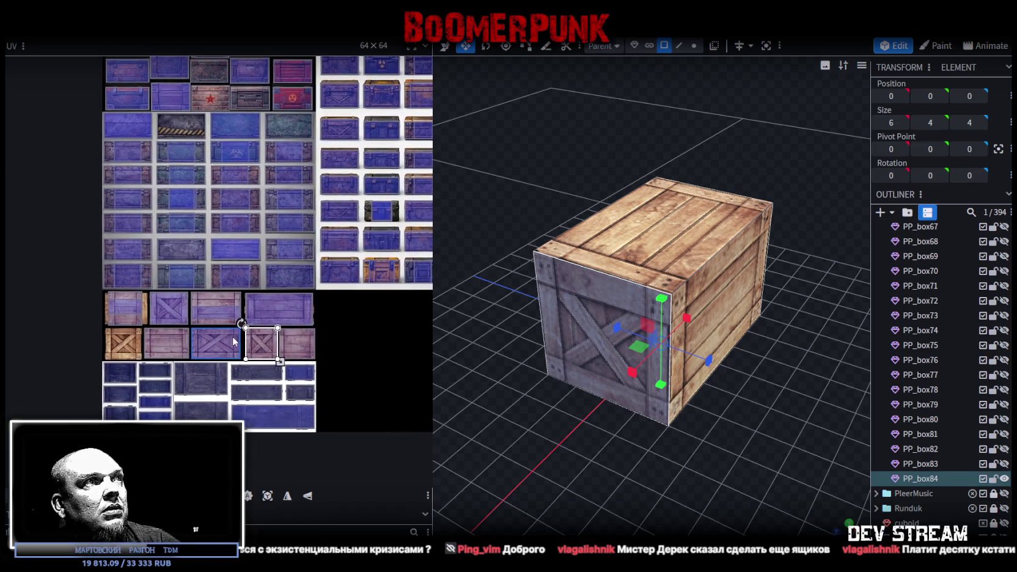
mouse_move(630, 457)
left_mouse_down()
mouse_move(505, 448)
mouse_move(578, 455)
left_mouse_up()
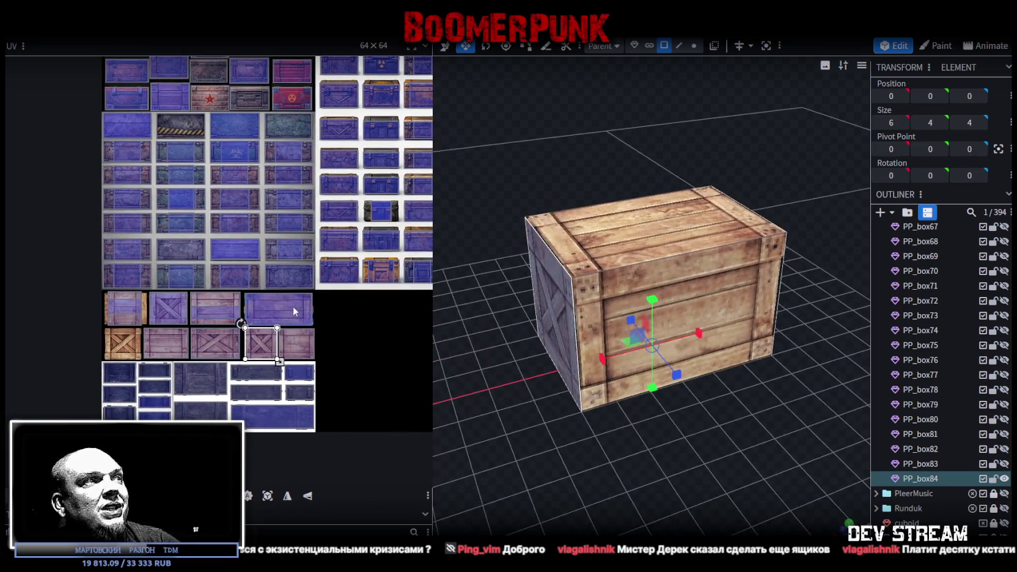
scroll(260, 299, "down", 1)
scroll(260, 299, "down", 1)
middle_click_drag(260, 299, 193, 338)
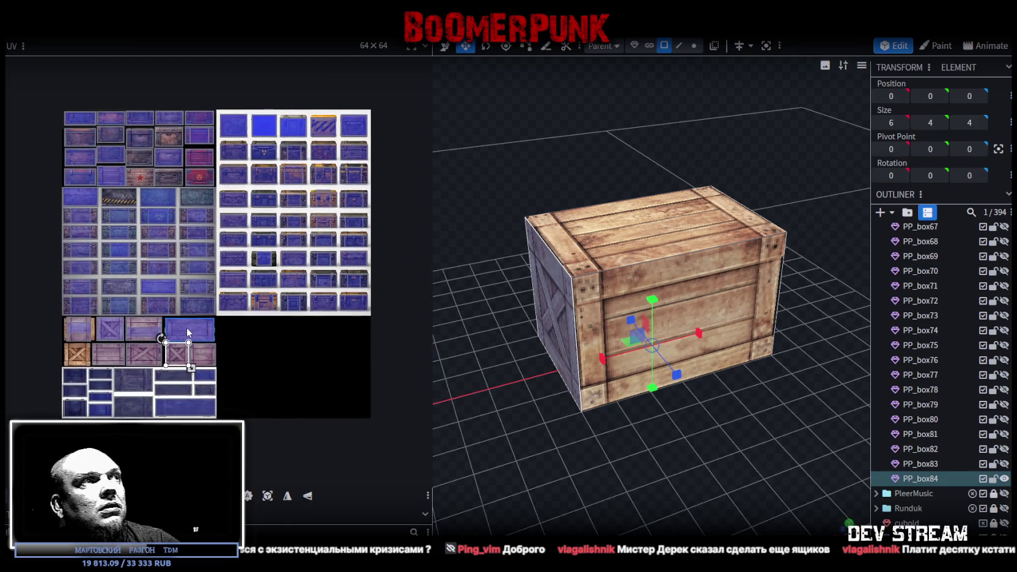
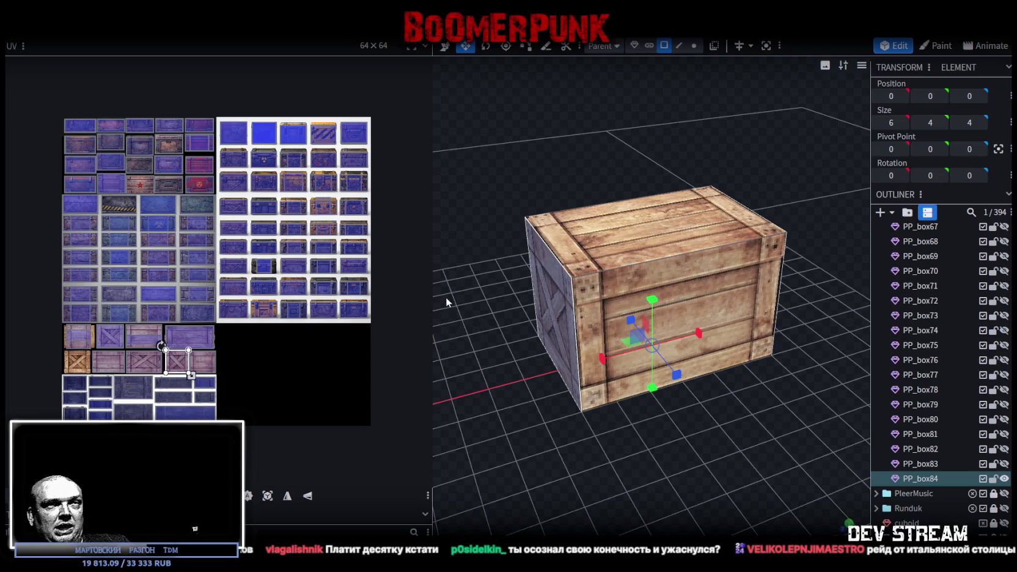
Step: Orbit around the PP_box84 crate and inspect its top, front and X-braced side faces
left_click_drag(445, 300, 611, 446)
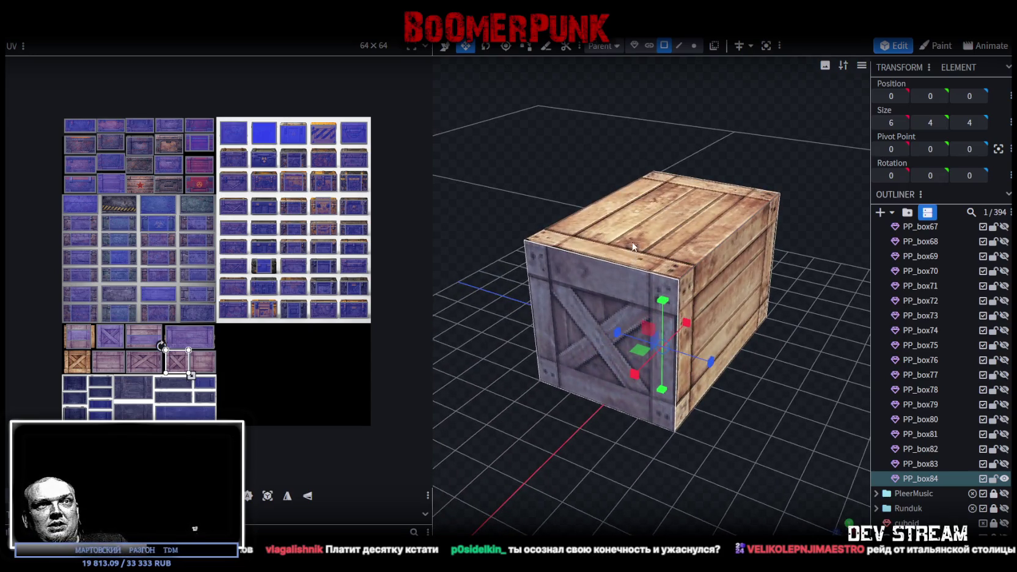
left_click(672, 208)
mouse_move(734, 405)
left_mouse_down()
mouse_move(637, 377)
mouse_move(693, 471)
mouse_move(693, 461)
mouse_move(667, 466)
mouse_move(671, 484)
mouse_move(666, 323)
mouse_move(652, 335)
mouse_move(509, 248)
mouse_move(599, 402)
mouse_move(588, 353)
left_mouse_up()
left_click(588, 353)
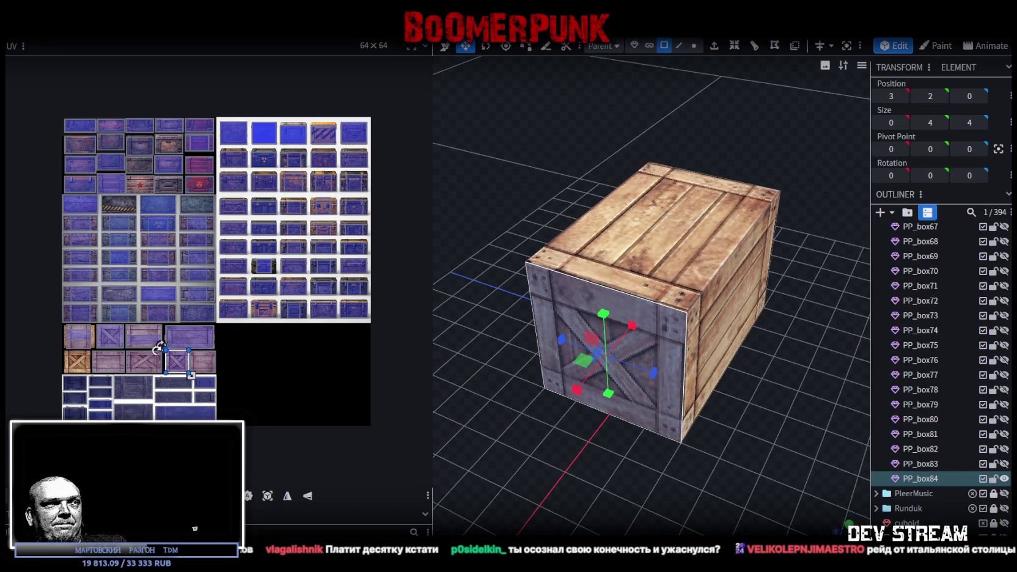
mouse_move(514, 452)
left_mouse_down()
mouse_move(631, 408)
mouse_move(691, 443)
mouse_move(657, 447)
left_mouse_up()
left_click(632, 394)
left_click(776, 430)
mouse_move(775, 430)
left_mouse_down()
mouse_move(566, 454)
mouse_move(658, 383)
left_mouse_up()
Step: Select the whole crate and duplicate it with Ctrl+D as PP_box85
left_click(618, 336)
mouse_move(617, 335)
left_mouse_down()
mouse_move(686, 457)
mouse_move(738, 447)
mouse_move(715, 422)
left_mouse_up()
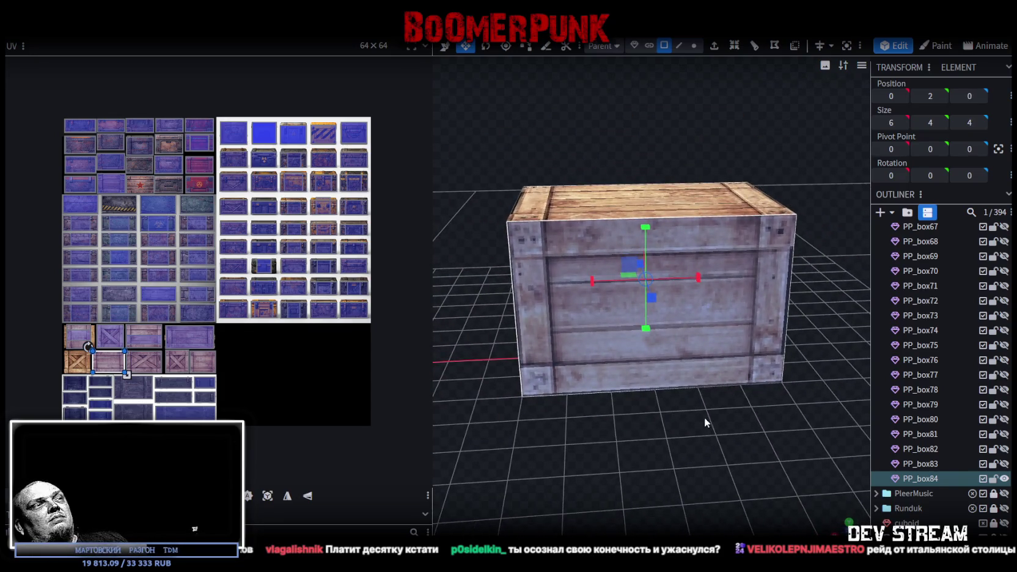
mouse_move(617, 432)
left_mouse_down()
mouse_move(696, 432)
mouse_move(693, 424)
left_mouse_up()
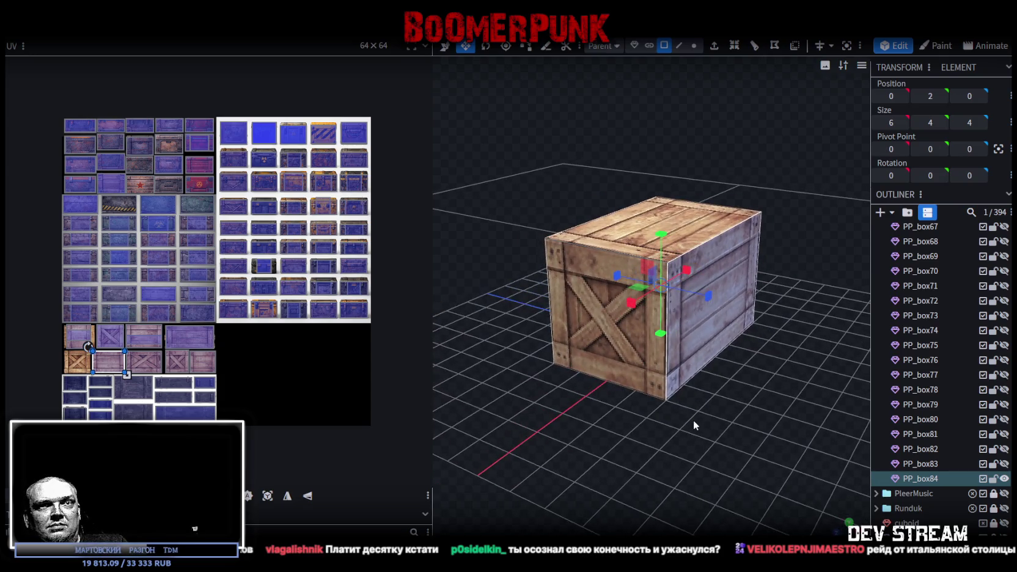
key("ctrl+d")
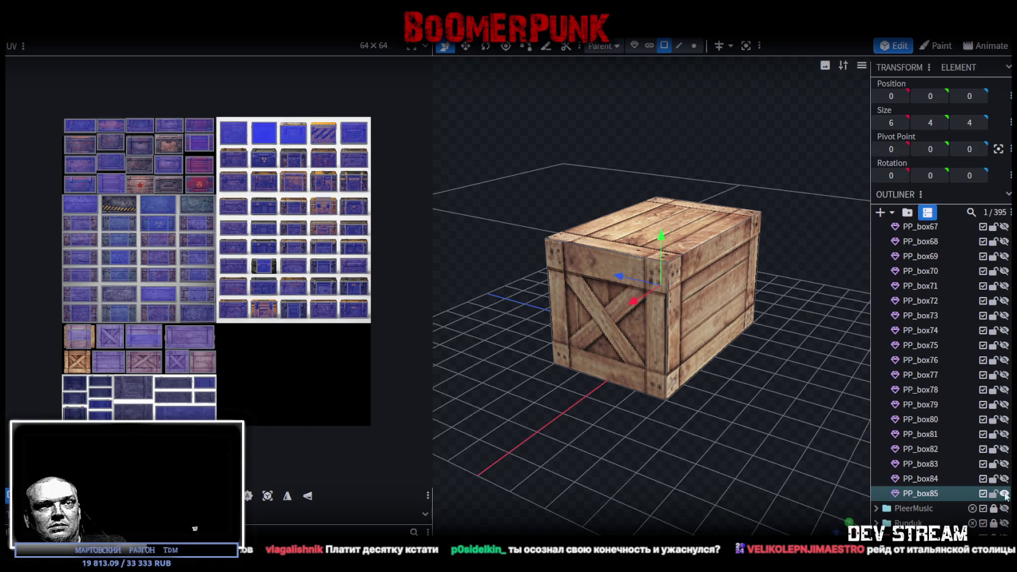
Step: Zoom and orbit around the duplicated crate to view its front
left_click(703, 290)
mouse_move(637, 416)
left_mouse_down()
mouse_move(671, 429)
mouse_move(673, 417)
mouse_move(674, 429)
left_mouse_up()
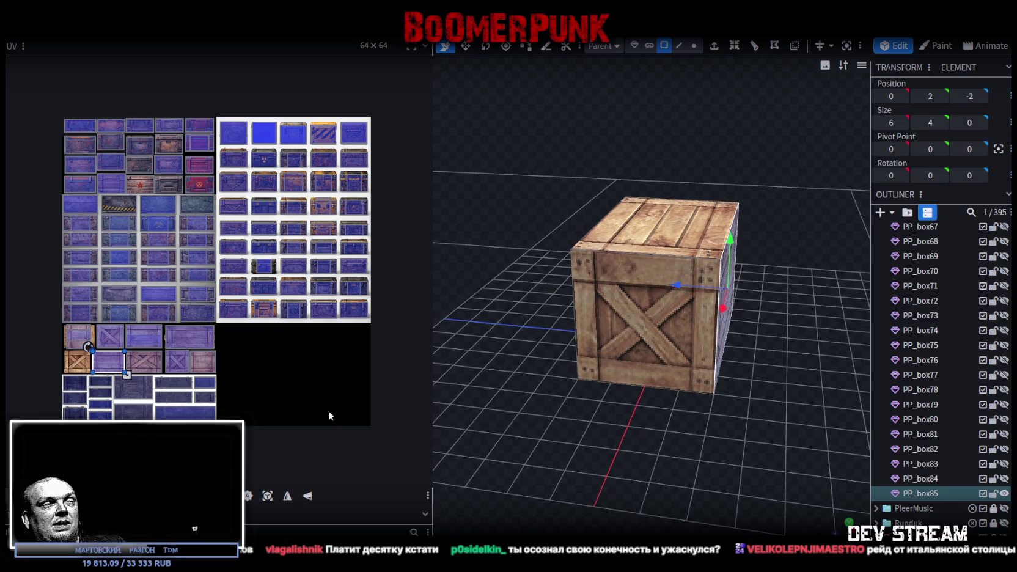
scroll(60, 368, "up", 2)
left_click_drag(501, 430, 570, 383)
left_click(661, 387)
mouse_move(661, 387)
left_mouse_down()
mouse_move(722, 367)
mouse_move(702, 402)
mouse_move(730, 435)
left_mouse_up()
Step: Resize PP_box85 from 6×4×4 down to a 3×3×3 cube, then return to the Move tool
key("s")
mouse_move(690, 284)
left_mouse_down()
mouse_move(677, 290)
mouse_move(656, 394)
mouse_move(725, 398)
mouse_move(713, 259)
mouse_move(707, 288)
left_mouse_up()
mouse_move(690, 391)
left_mouse_down()
mouse_move(632, 401)
mouse_move(698, 289)
mouse_move(681, 286)
left_mouse_up()
left_click_drag(666, 391, 687, 436)
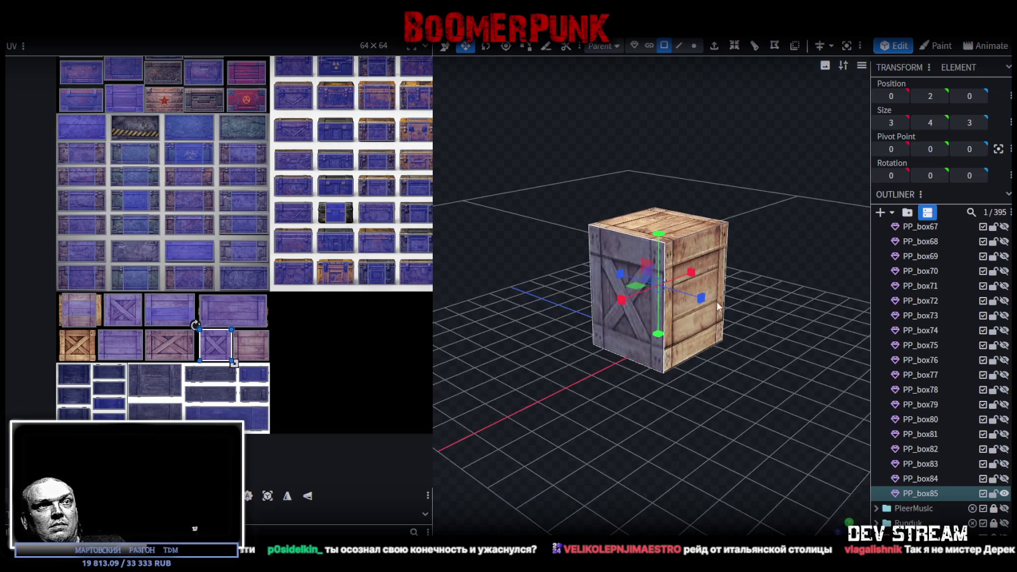
left_click_drag(648, 388, 635, 369)
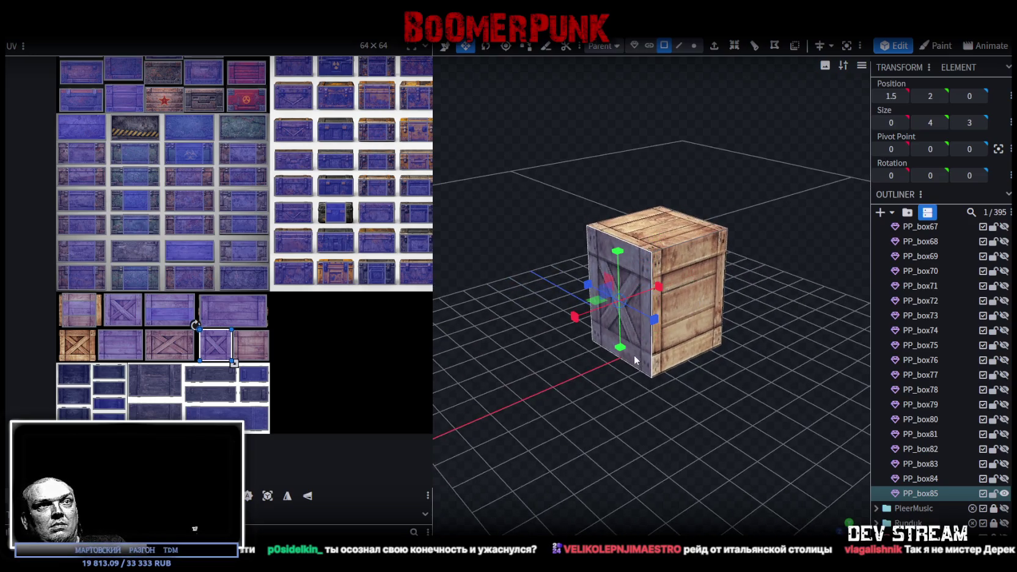
left_click(677, 226)
key("v")
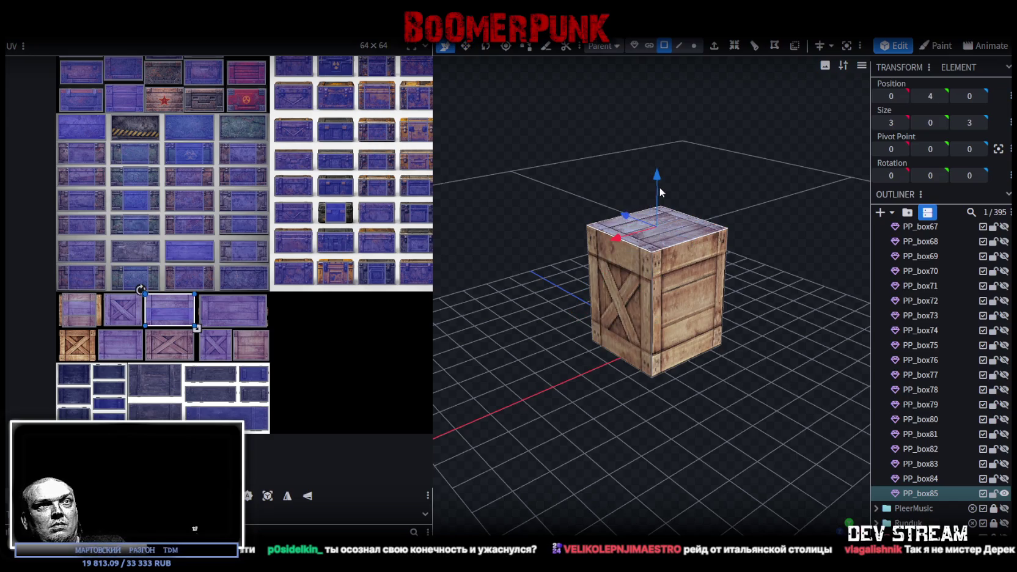
scroll(622, 398, "up", 3)
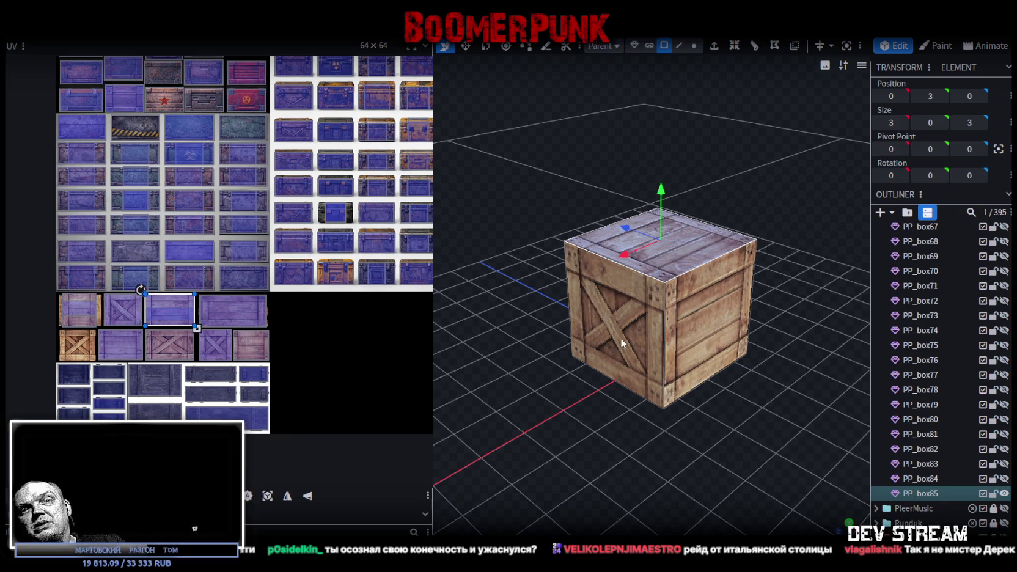
mouse_move(692, 419)
left_mouse_down()
mouse_move(626, 415)
mouse_move(674, 420)
left_mouse_up()
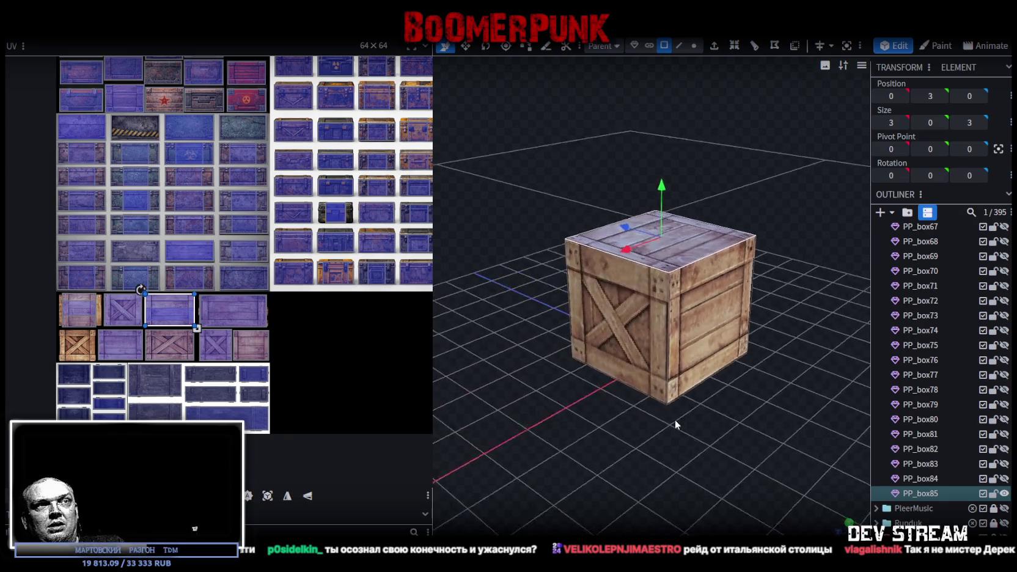
scroll(674, 419, "up", 3)
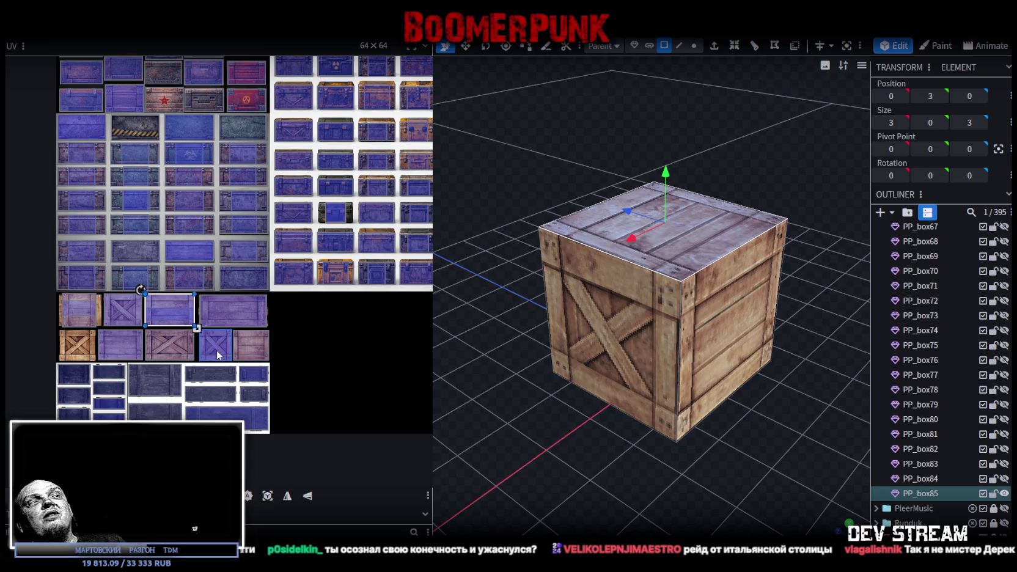
Step: Move the top face's UV rectangle onto the X-braced crate tile of the atlas
scroll(153, 310, "up", 2)
left_click_drag(159, 309, 95, 352)
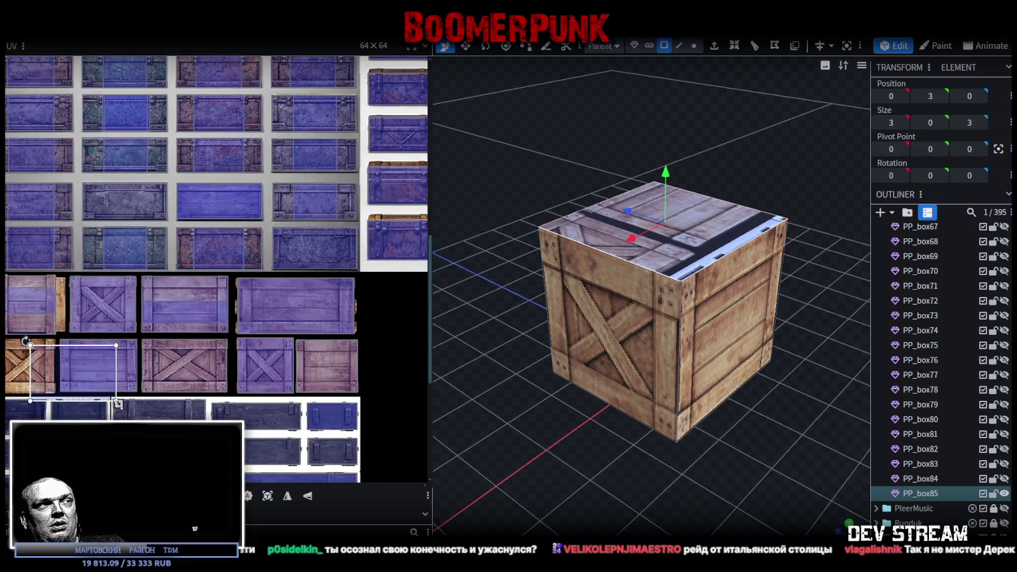
middle_click_drag(95, 352, 207, 377)
mouse_move(208, 383)
left_mouse_down()
mouse_move(141, 365)
mouse_move(107, 331)
left_mouse_up()
scroll(113, 349, "up", 2)
scroll(105, 344, "up", 2)
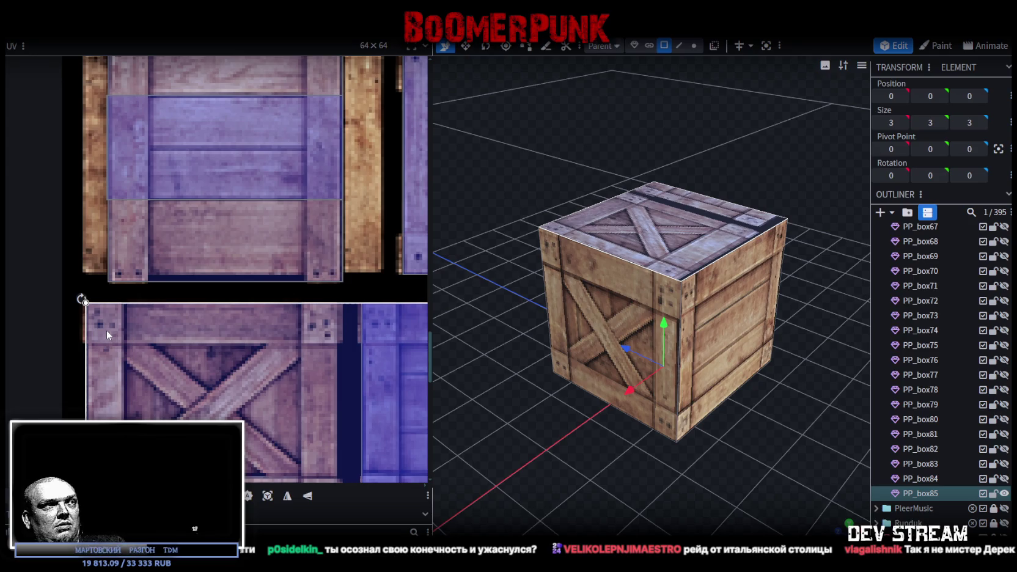
scroll(93, 314, "up", 2)
scroll(92, 314, "up", 1)
mouse_move(93, 314)
left_mouse_down()
mouse_move(113, 318)
mouse_move(113, 308)
left_mouse_up()
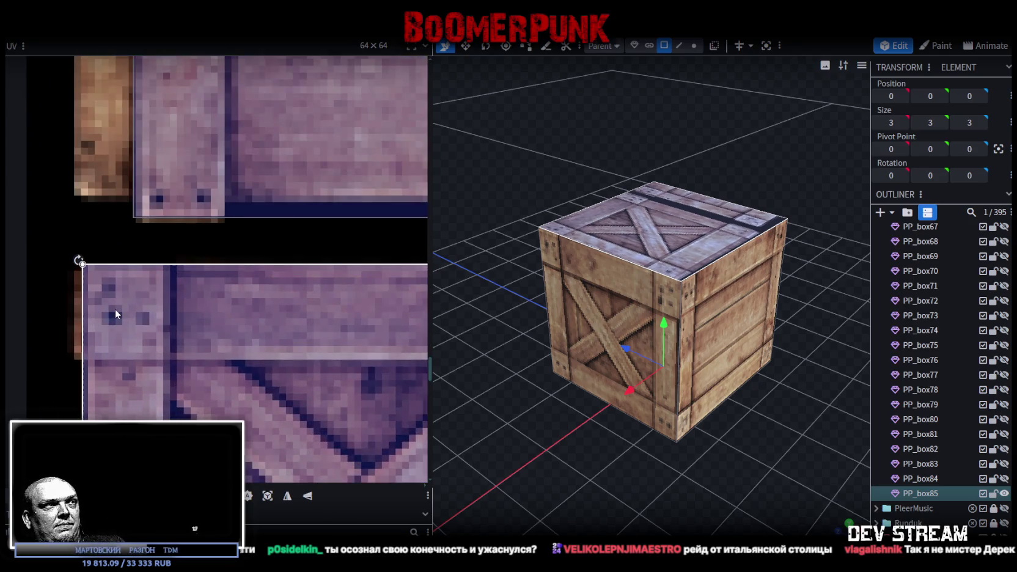
Step: Shrink the top-face UV rectangle so its corner fits the X-crate tile exactly
scroll(115, 312, "down", 2)
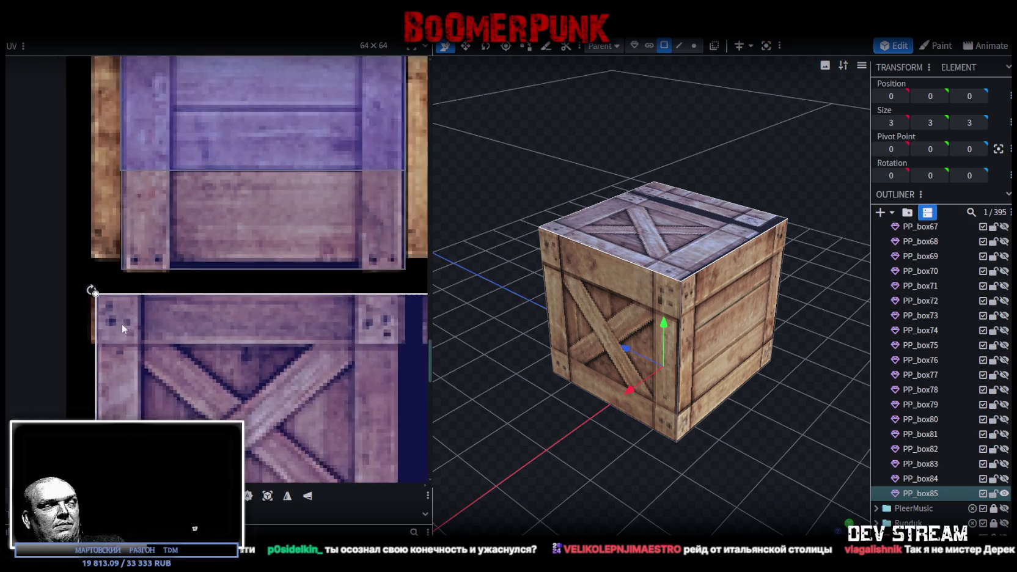
scroll(121, 323, "down", 1)
middle_click_drag(228, 381, 169, 274)
left_click_drag(303, 366, 244, 356)
scroll(217, 345, "up", 2)
scroll(262, 353, "up", 2)
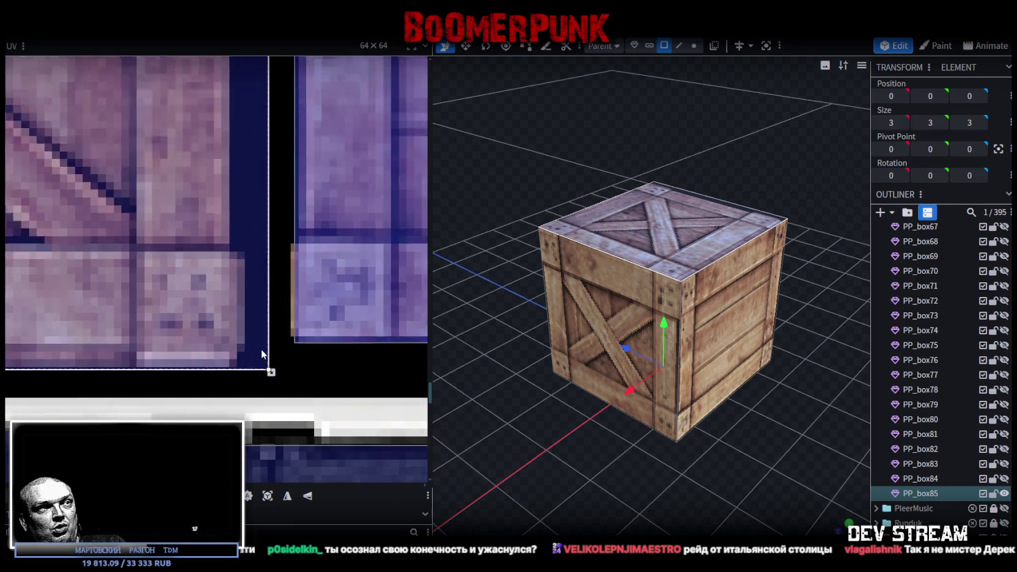
scroll(262, 353, "up", 1)
left_click_drag(275, 375, 224, 369)
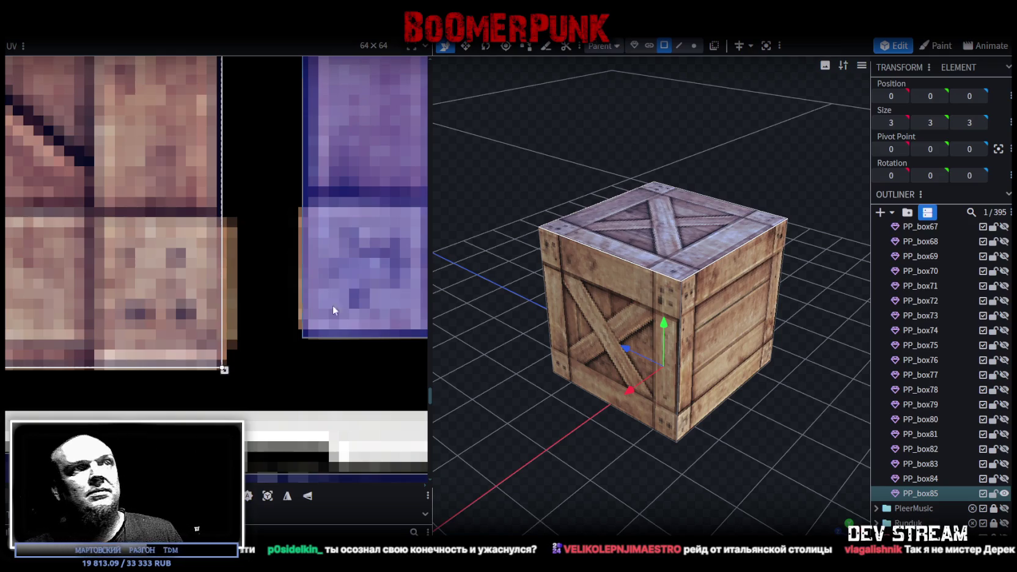
left_click_drag(665, 217, 518, 252)
left_click(675, 360)
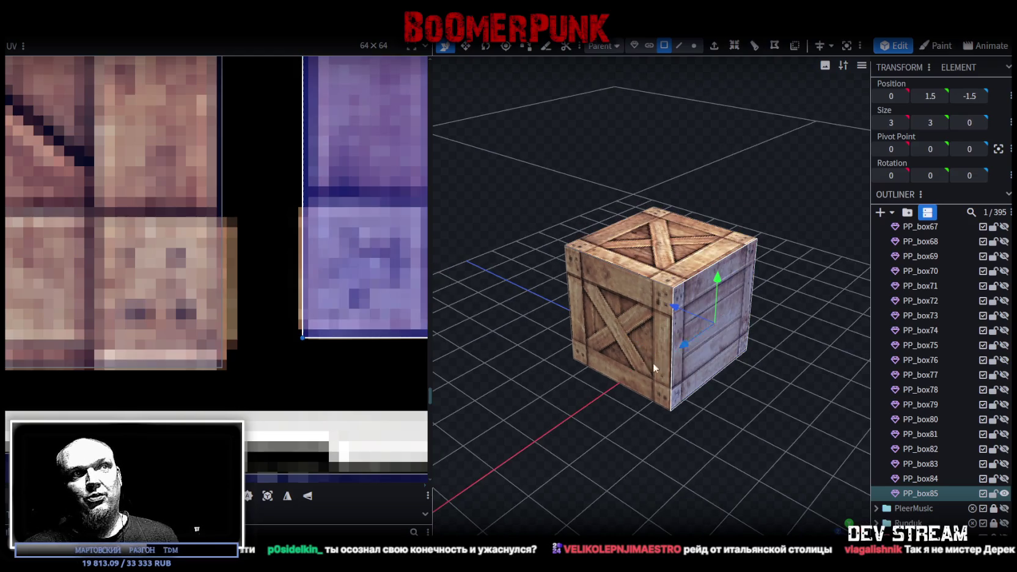
Step: Select the crate's front face and move its UV mapping onto the plank crate tile
left_click_drag(654, 362, 731, 477)
left_click(648, 332)
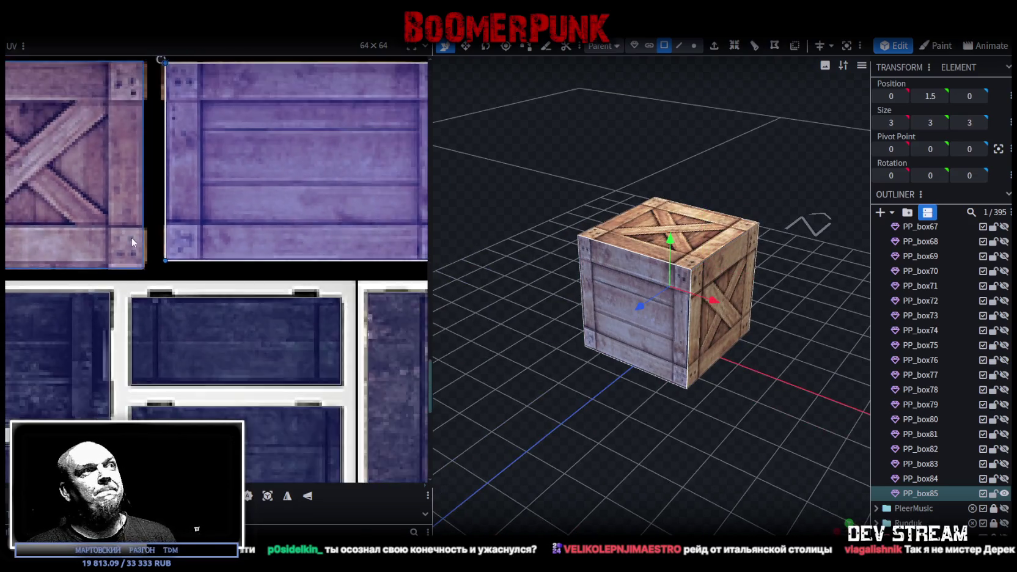
scroll(132, 242, "down", 2)
scroll(132, 242, "down", 2)
scroll(132, 242, "down", 2)
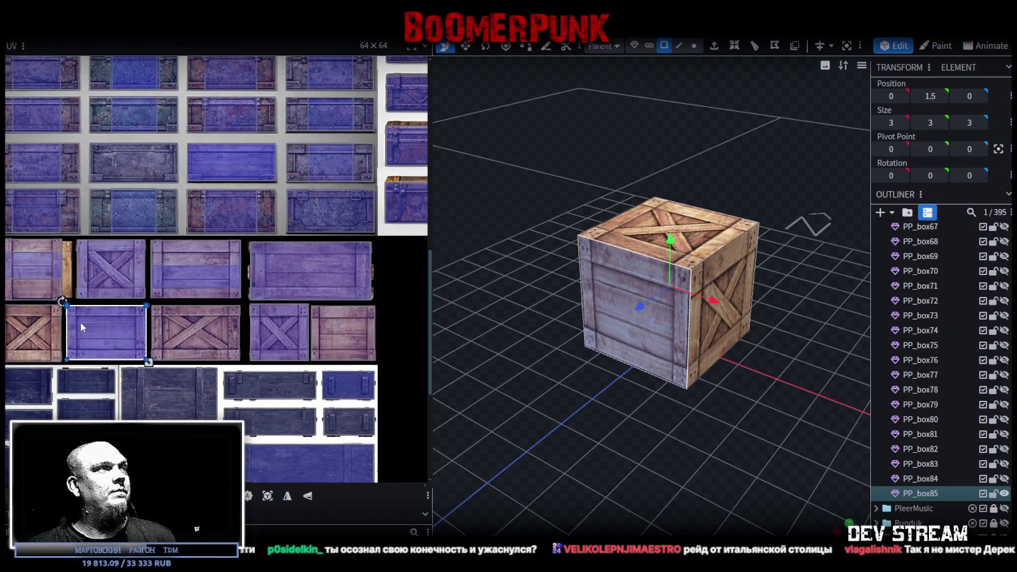
left_click_drag(80, 322, 85, 284)
middle_click_drag(85, 284, 202, 354)
left_click_drag(208, 340, 141, 314)
scroll(129, 315, "up", 4)
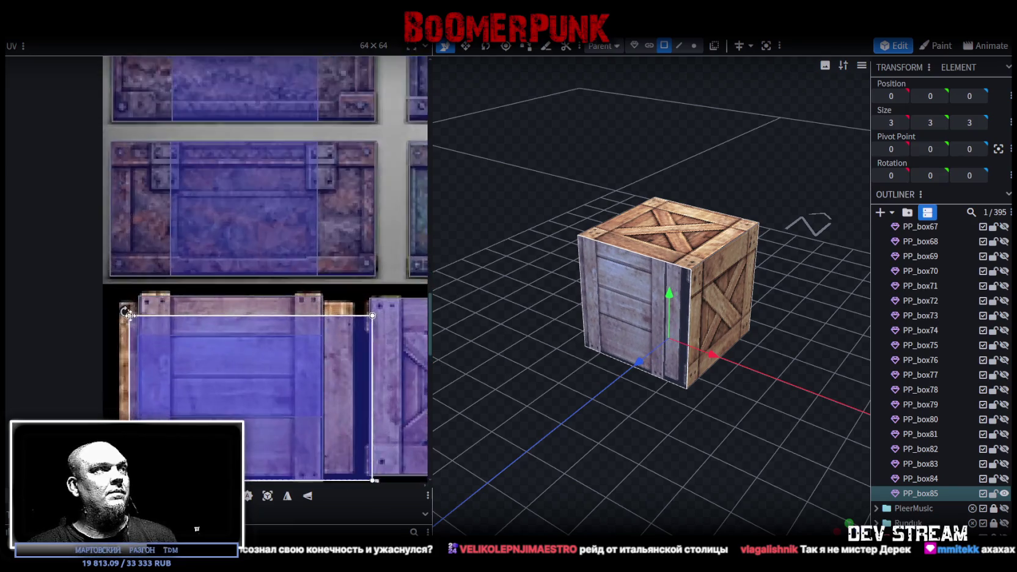
scroll(129, 314, "up", 2)
left_click_drag(153, 340, 171, 307)
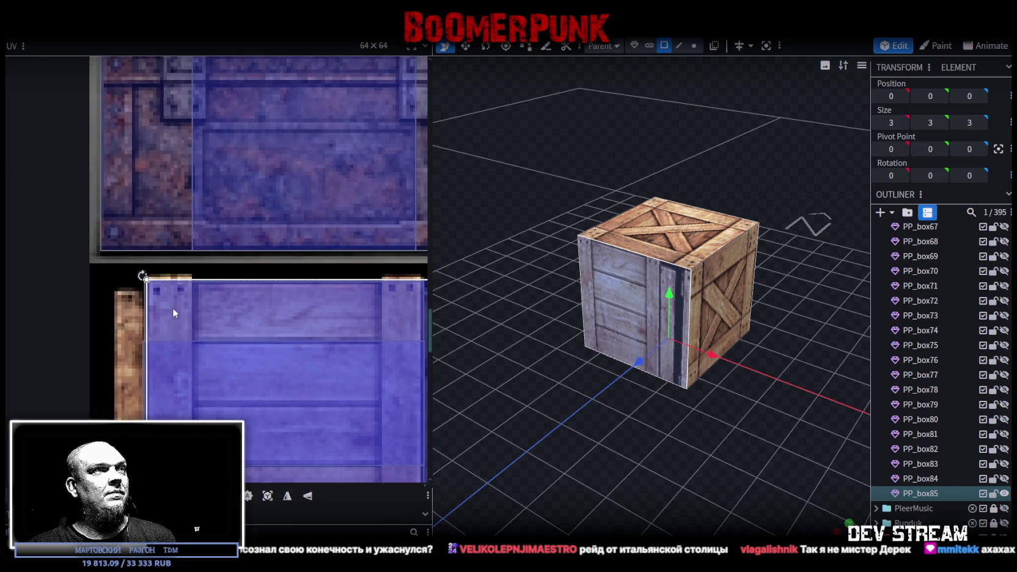
Step: Rotate the front-face mapping and fit its corner to the crate tile's bottom edge
scroll(172, 310, "down", 2)
scroll(270, 376, "down", 2)
left_click_drag(283, 328, 303, 340)
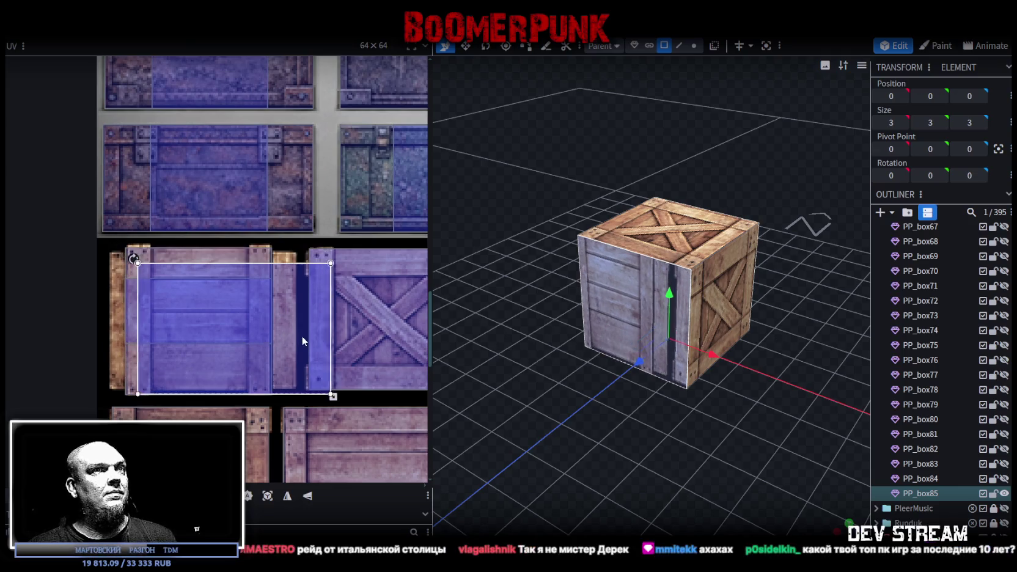
right_click(301, 335)
left_click(342, 438)
mouse_move(210, 278)
left_mouse_down()
mouse_move(165, 290)
mouse_move(160, 267)
mouse_move(117, 257)
left_mouse_up()
scroll(147, 250, "up", 2)
scroll(124, 259, "up", 2)
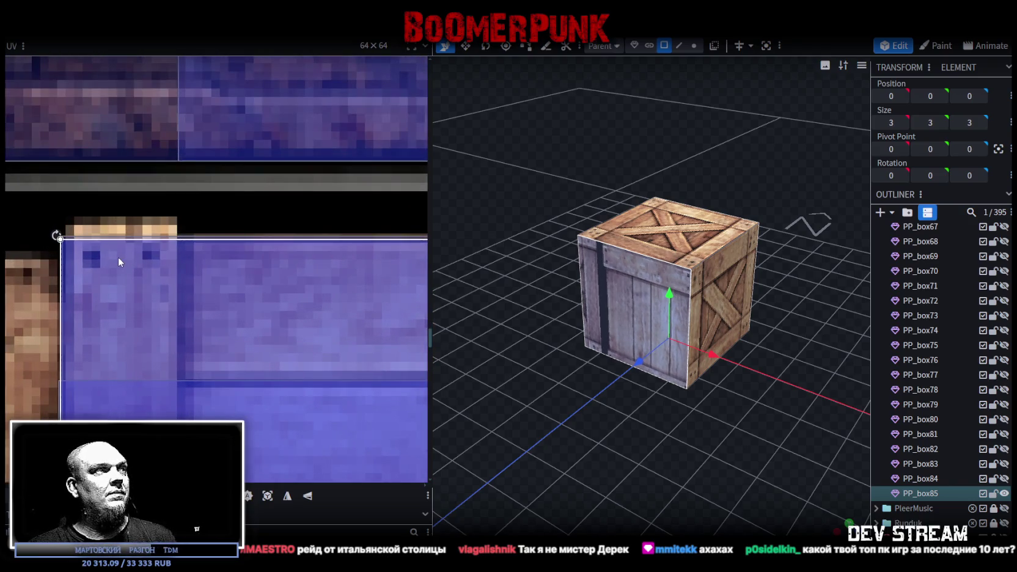
scroll(121, 257, "down", 2)
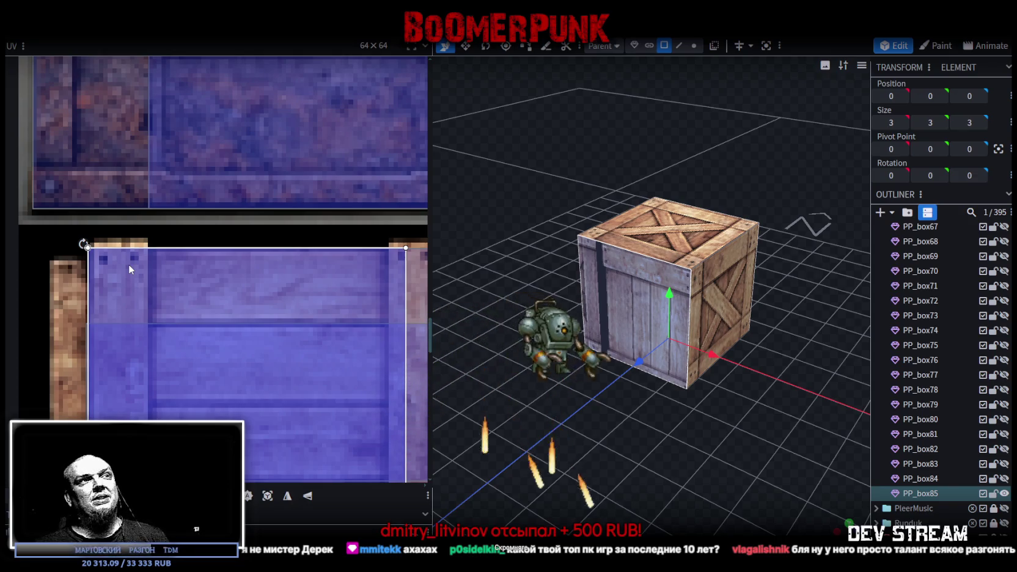
scroll(162, 300, "down", 3)
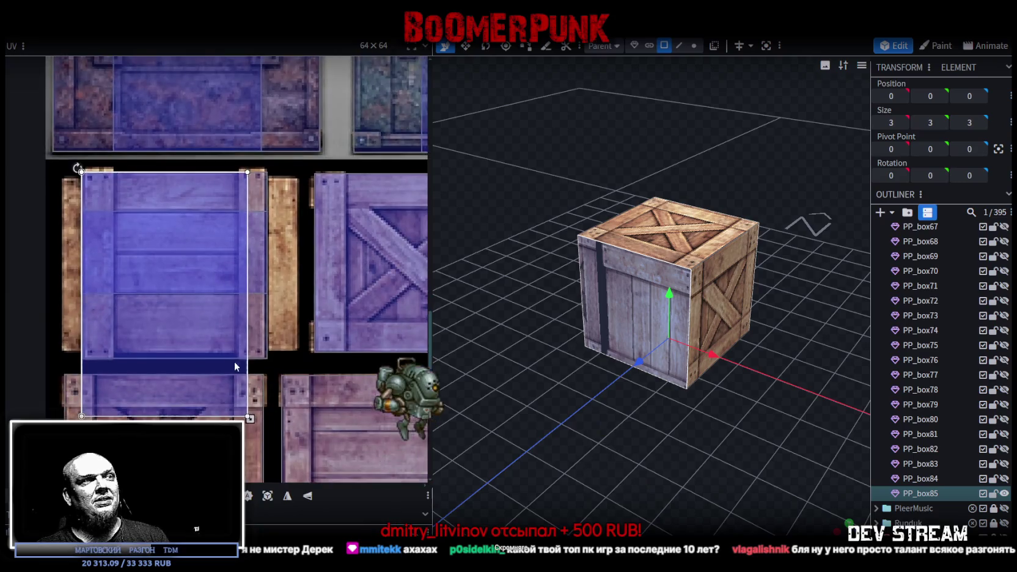
scroll(250, 408, "up", 2)
left_click_drag(262, 409, 285, 323)
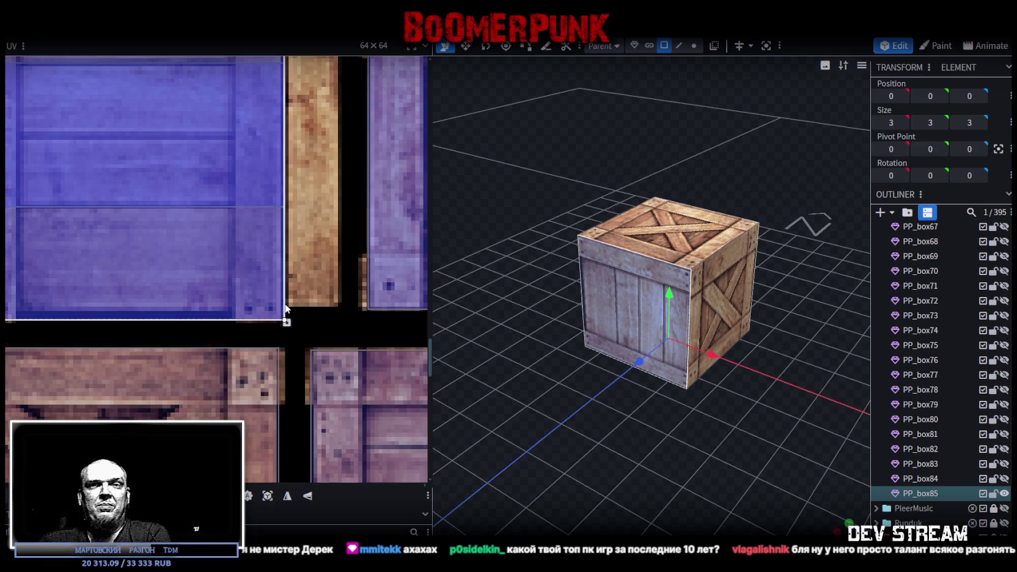
Step: Select the crate's flat front panel, then switch over to the Steam library
mouse_move(439, 305)
left_mouse_down()
mouse_move(675, 365)
mouse_move(667, 371)
mouse_move(713, 291)
left_mouse_up()
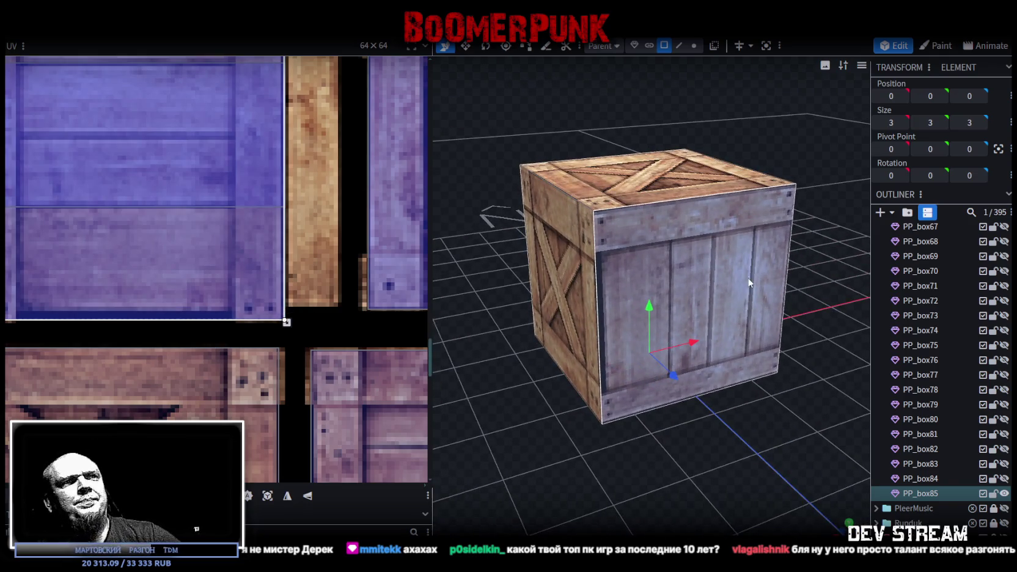
left_click(724, 251)
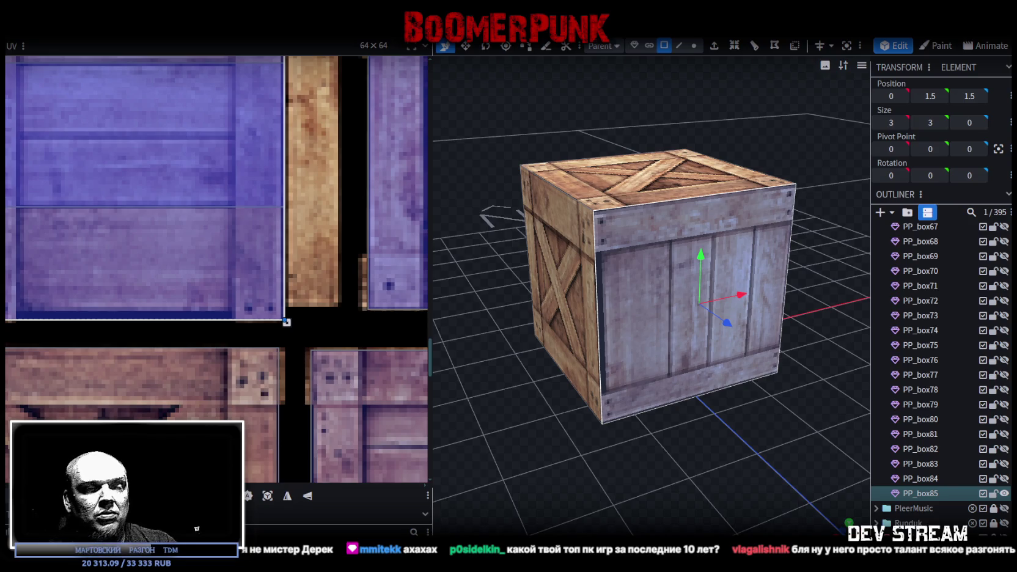
key("alt+Tab")
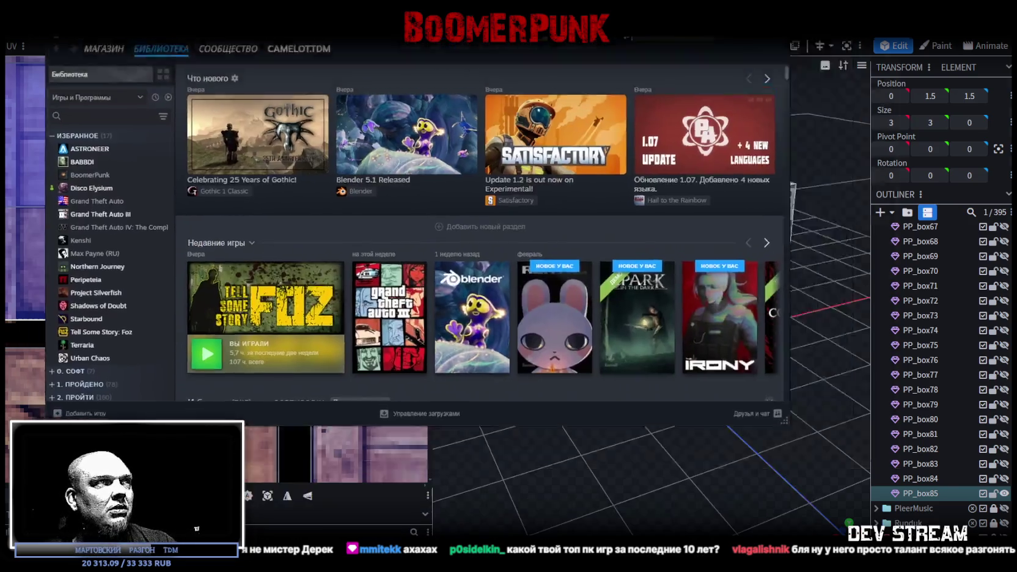
Step: View the BABBDI and Disco Elysium store pages from the library sidebar
left_click(39, 144)
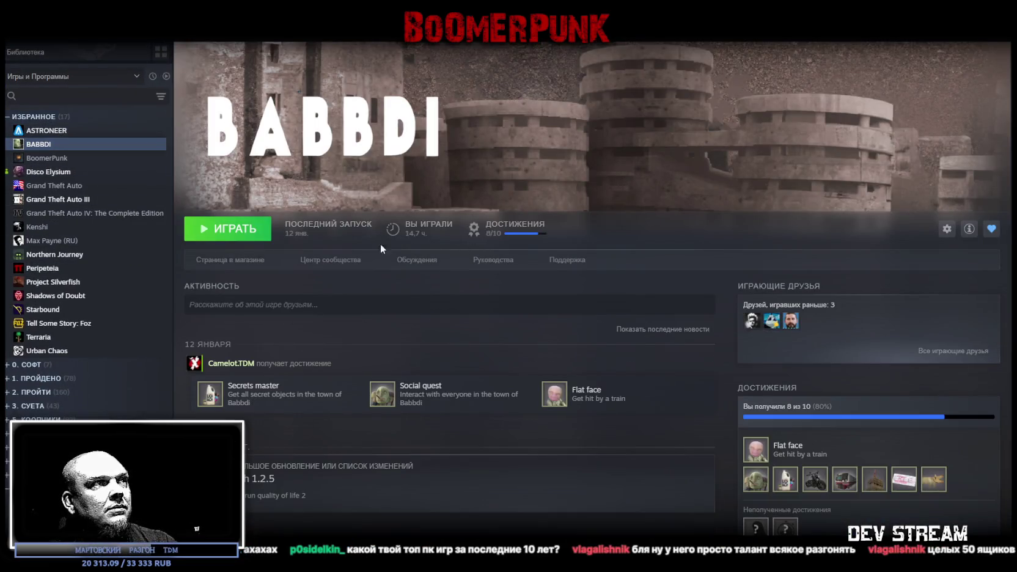
left_click(231, 259)
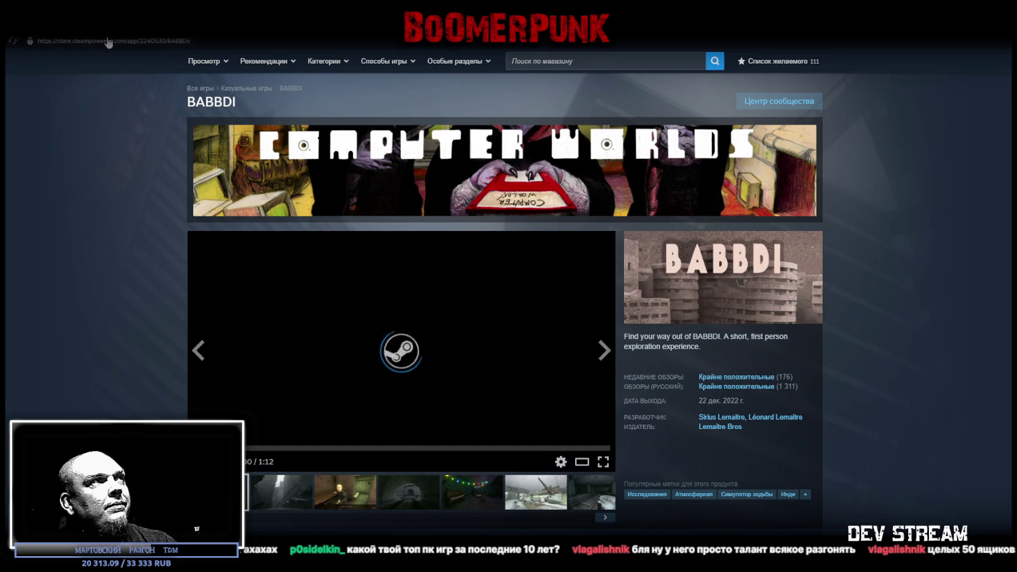
left_click(79, 44)
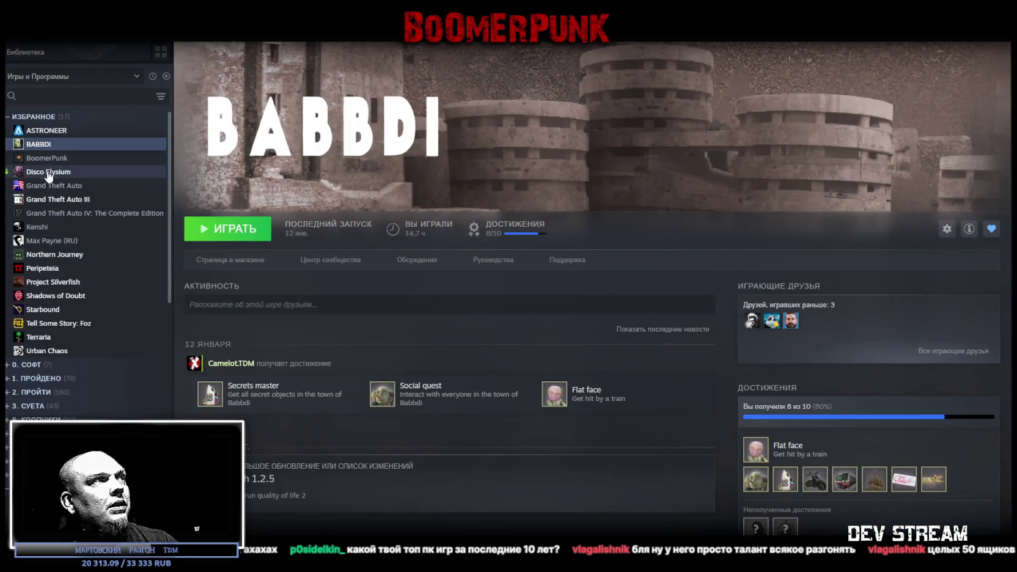
left_click(48, 173)
left_click(234, 266)
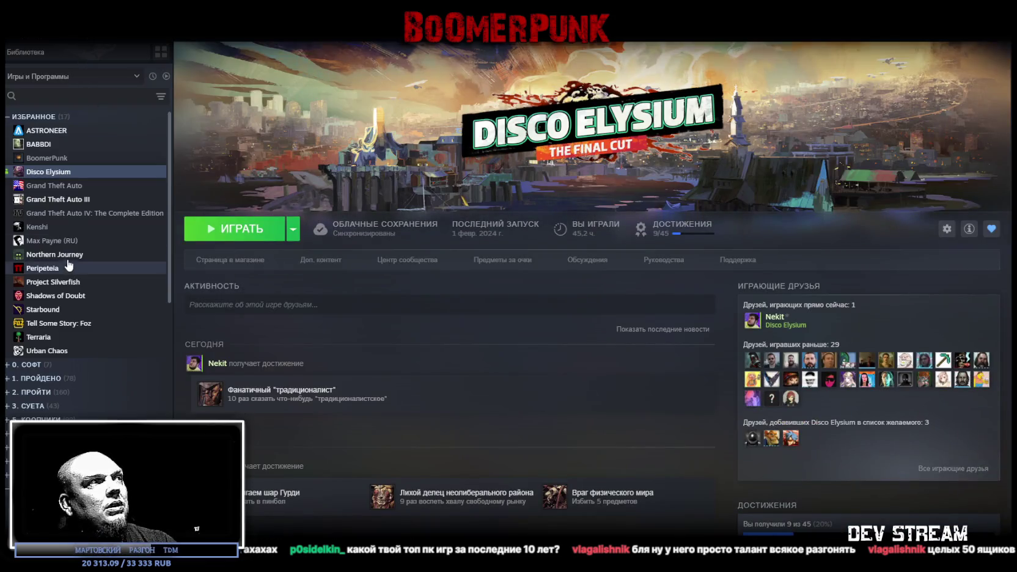
Step: View the Northern Journey and Shadows of Doubt store pages, then open Peripeteia's store page
left_click(64, 256)
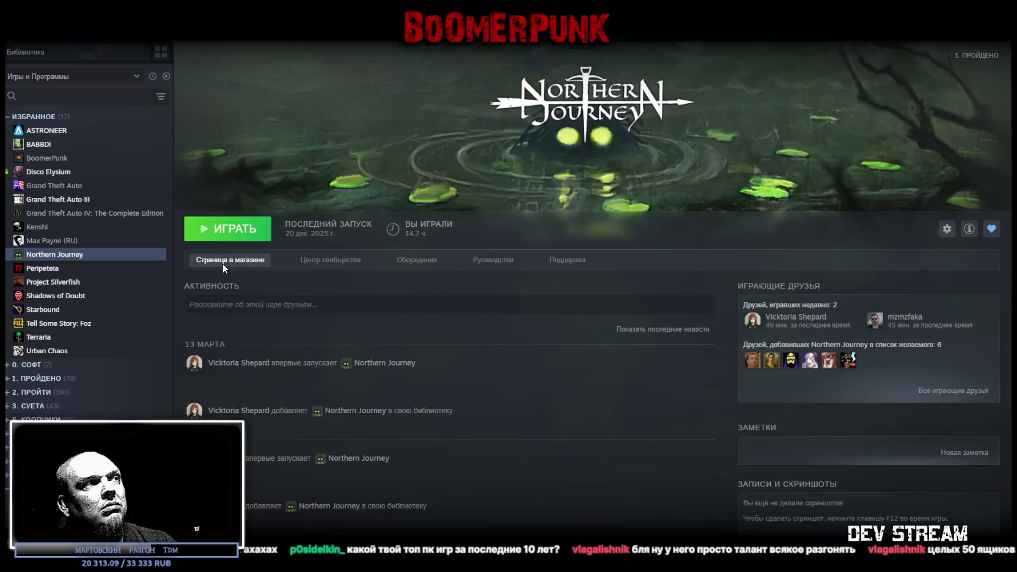
left_click(223, 265)
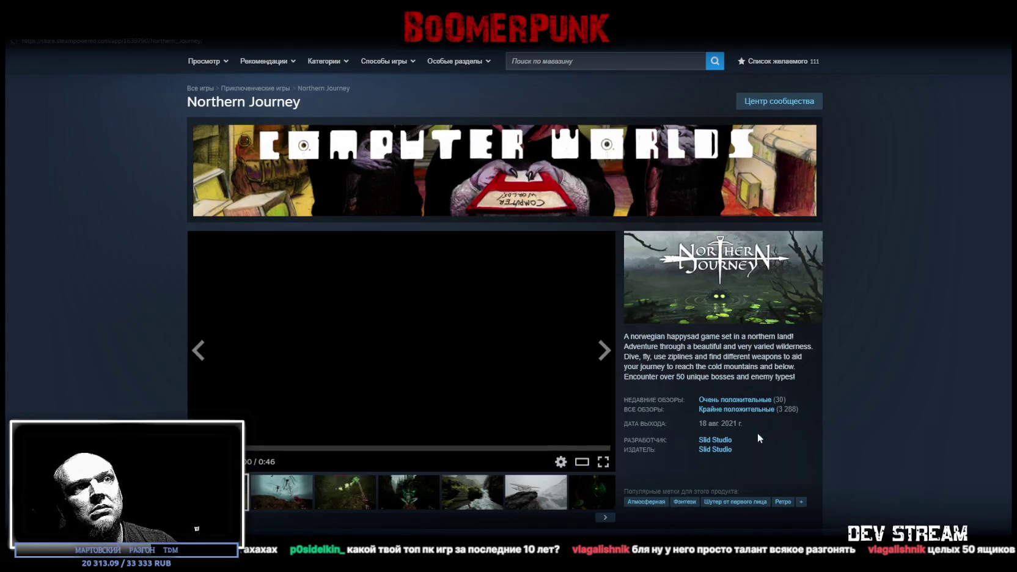
left_click(101, 31)
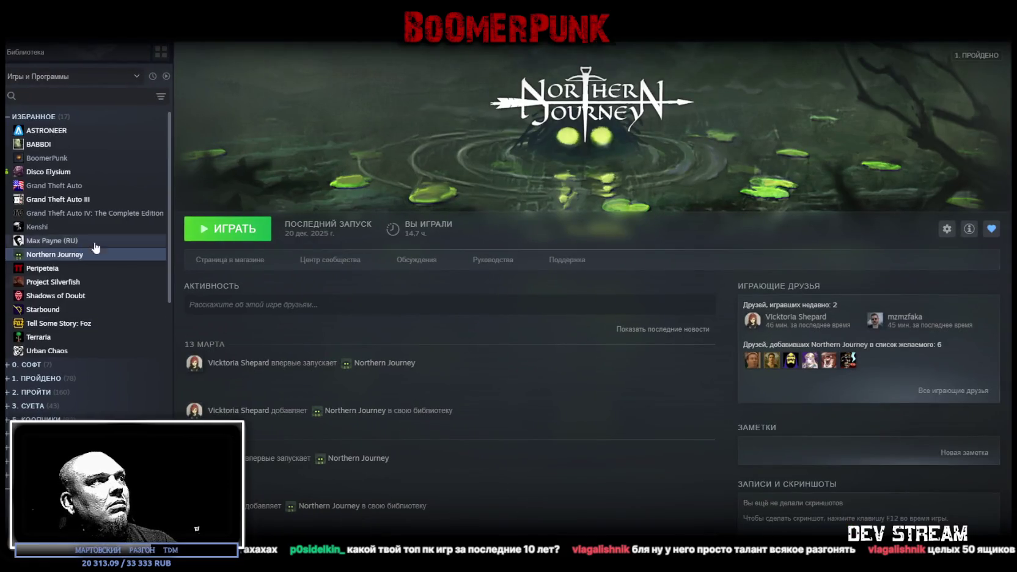
left_click(58, 295)
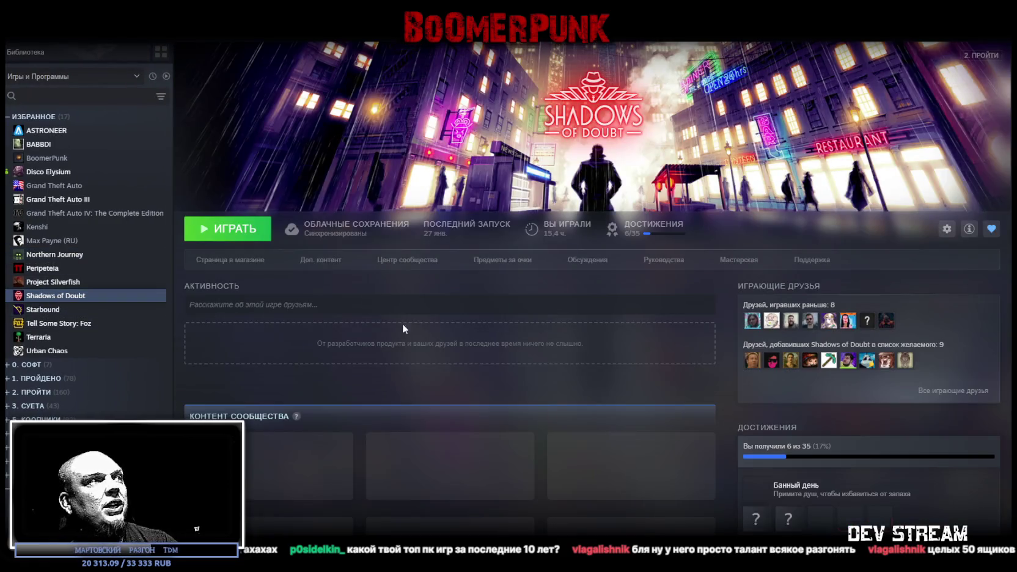
left_click(227, 262)
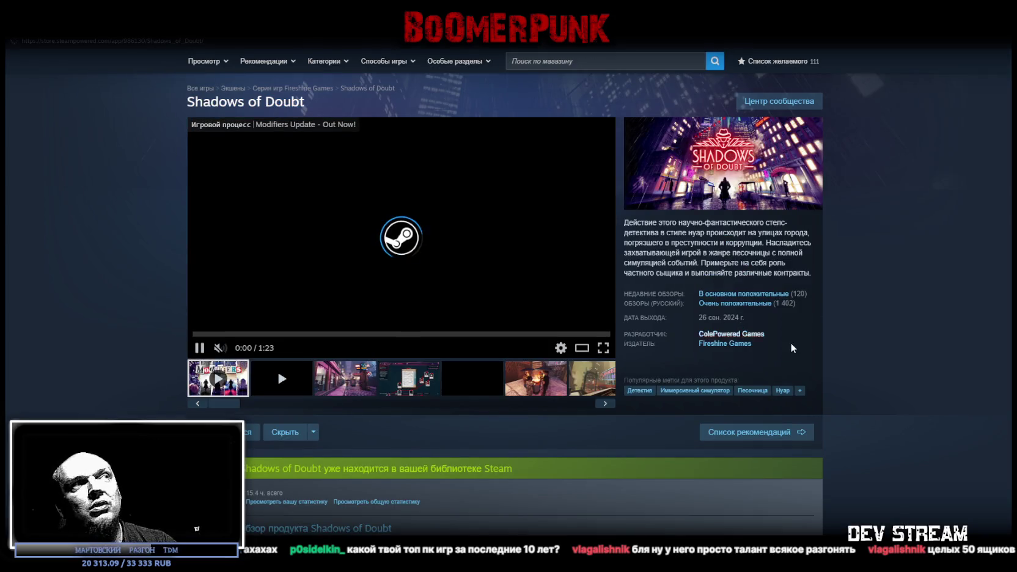
left_click(116, 30)
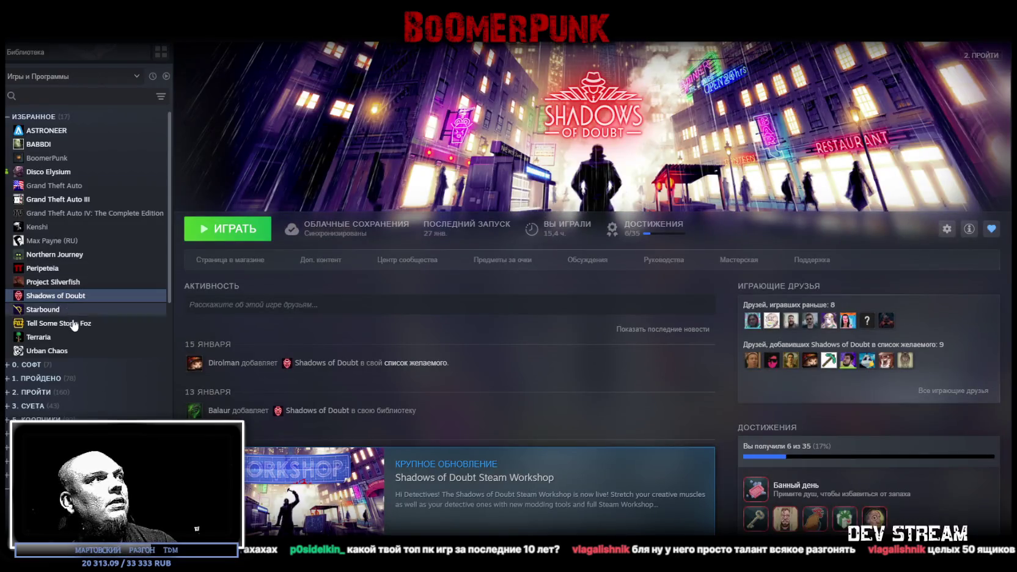
left_click(48, 269)
left_click(230, 262)
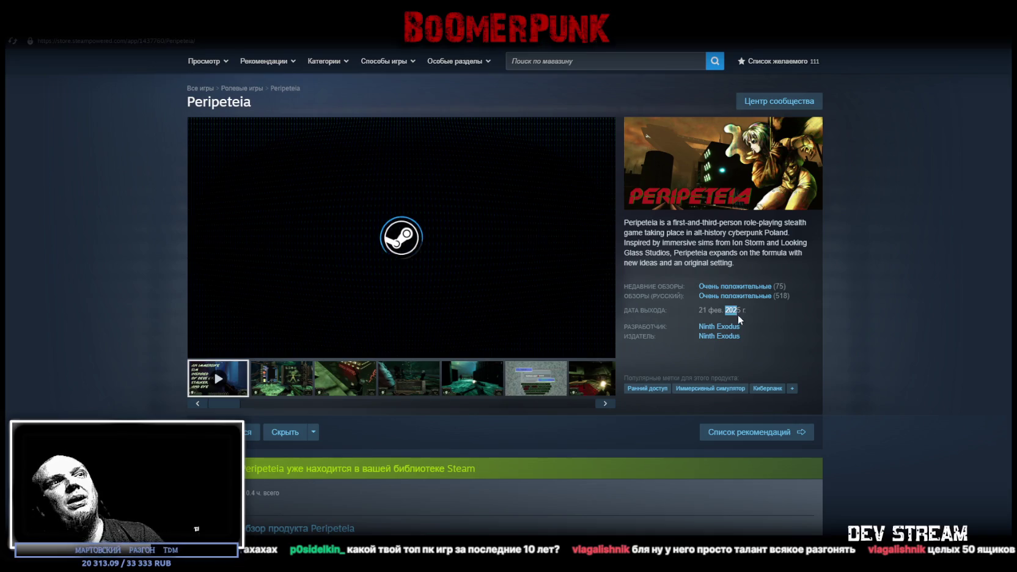
Step: Leave the Peripeteia store page and open the Project Silverfish store page
left_click(733, 313)
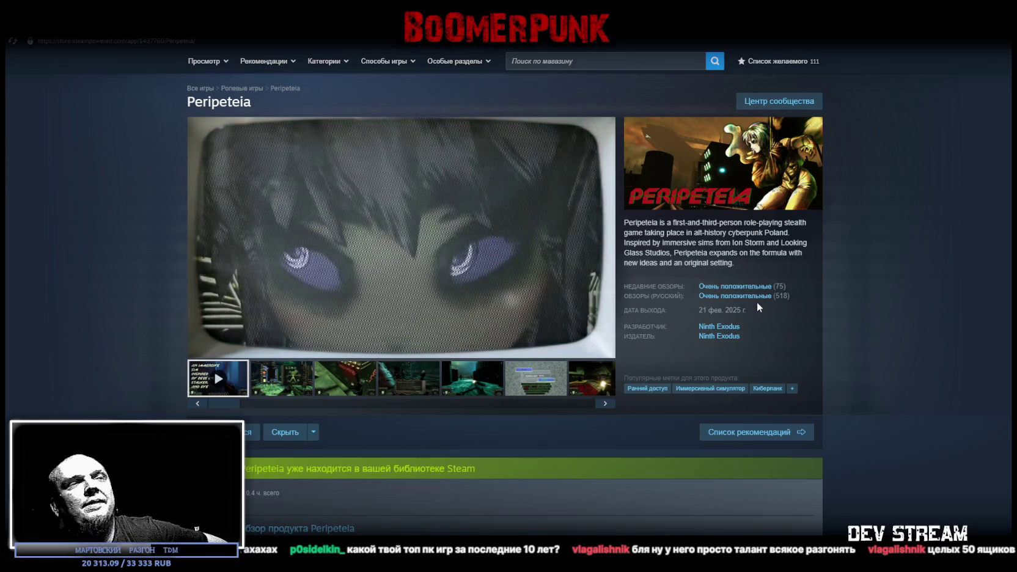
left_click(113, 27)
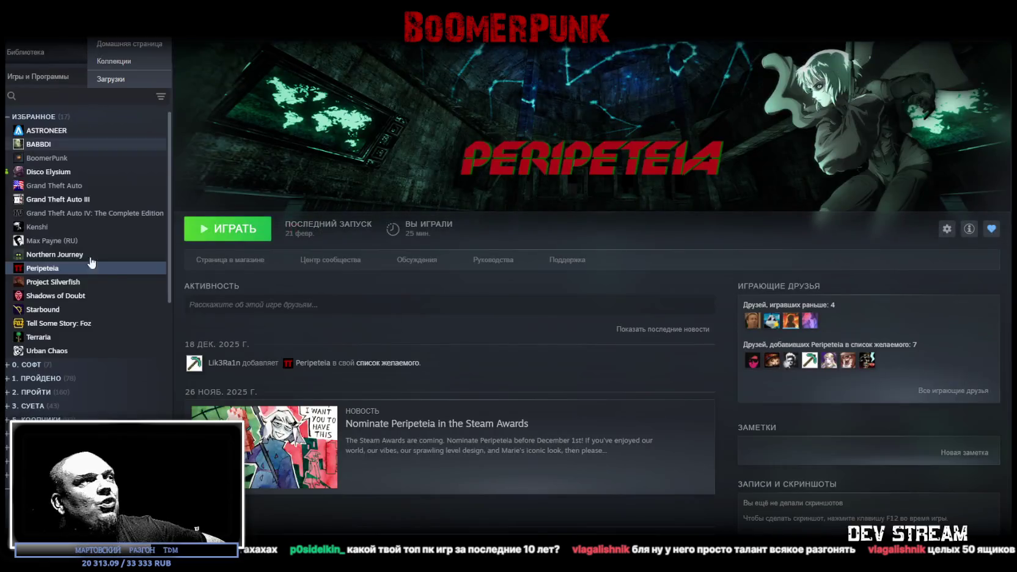
left_click(78, 281)
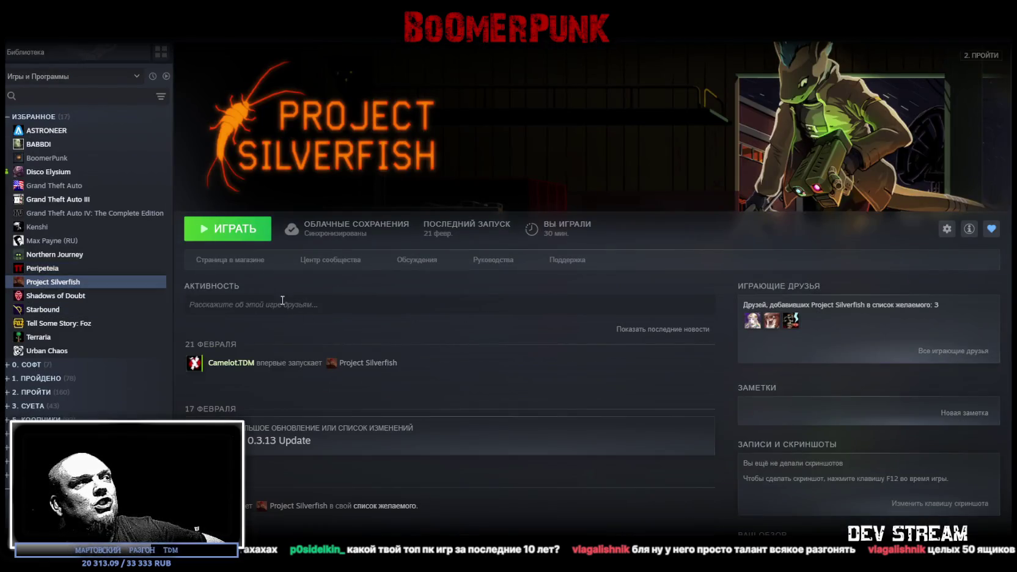
left_click(224, 264)
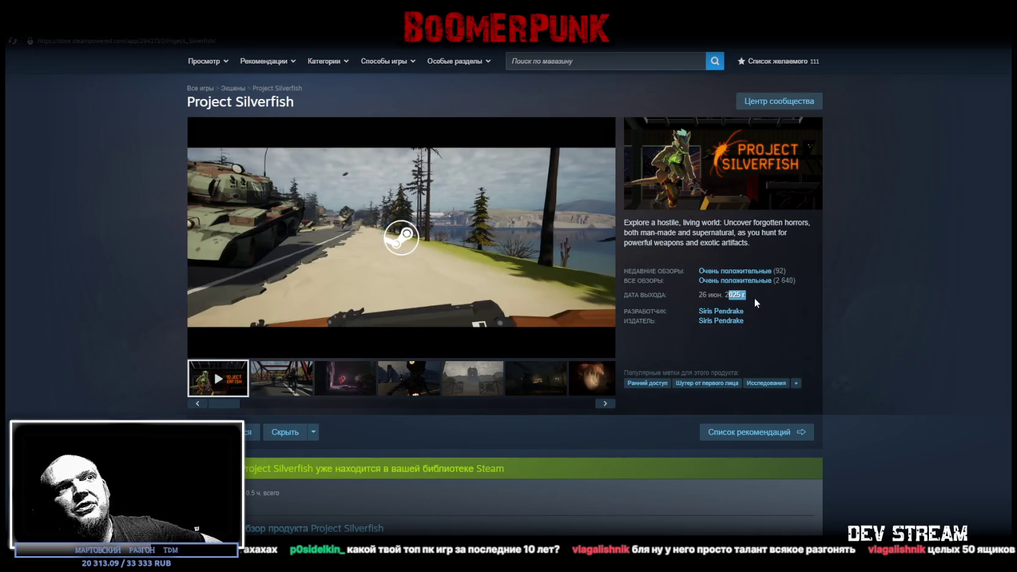
Step: Return to Project Silverfish's library page, then open the Tell Some Story: Foz game page
left_click(112, 41)
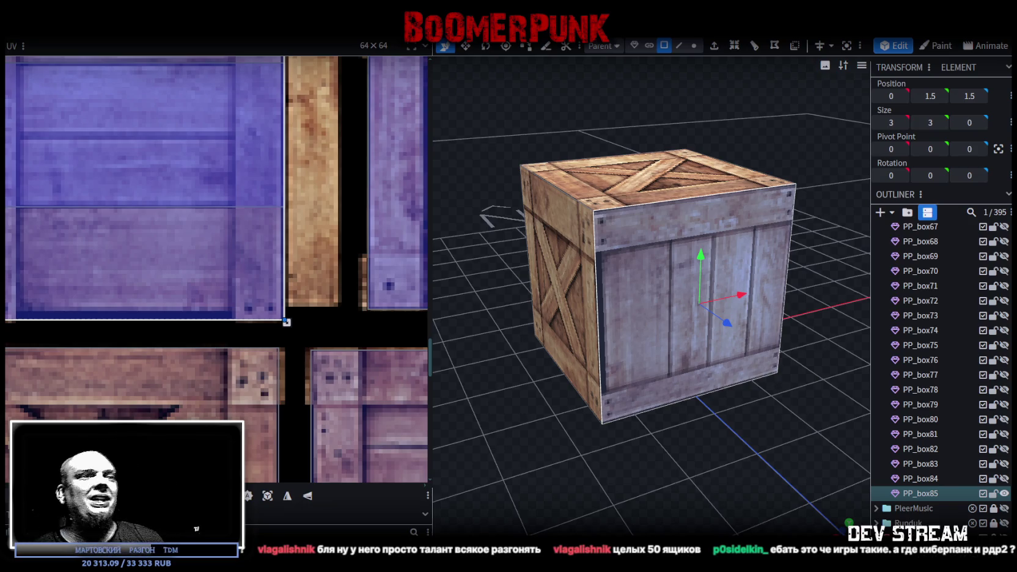
key("alt+Tab")
left_click(58, 322)
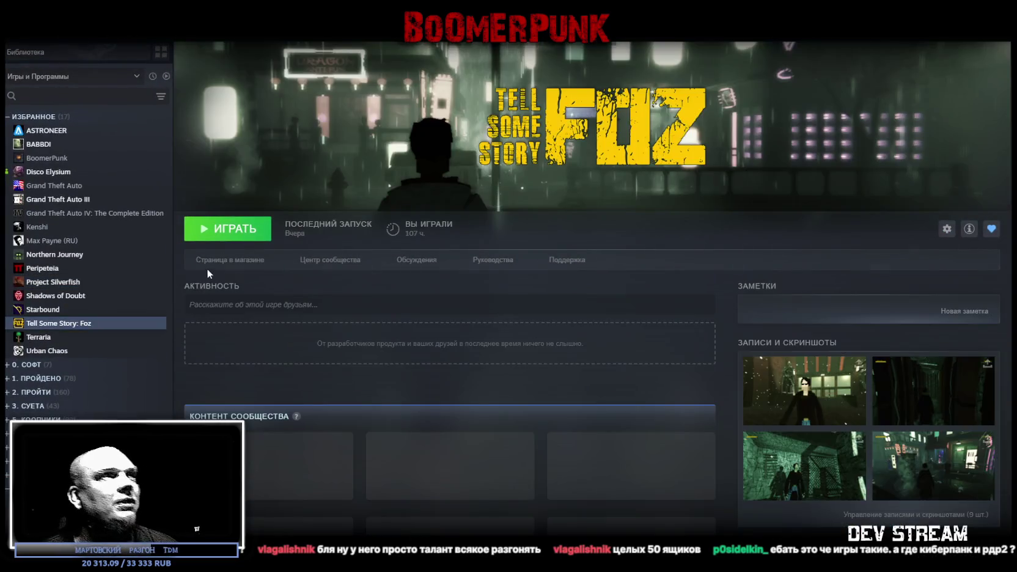
Step: View the Tell Some Story: Foz store page, visit library home, then open Kenshi's store page
left_click(217, 263)
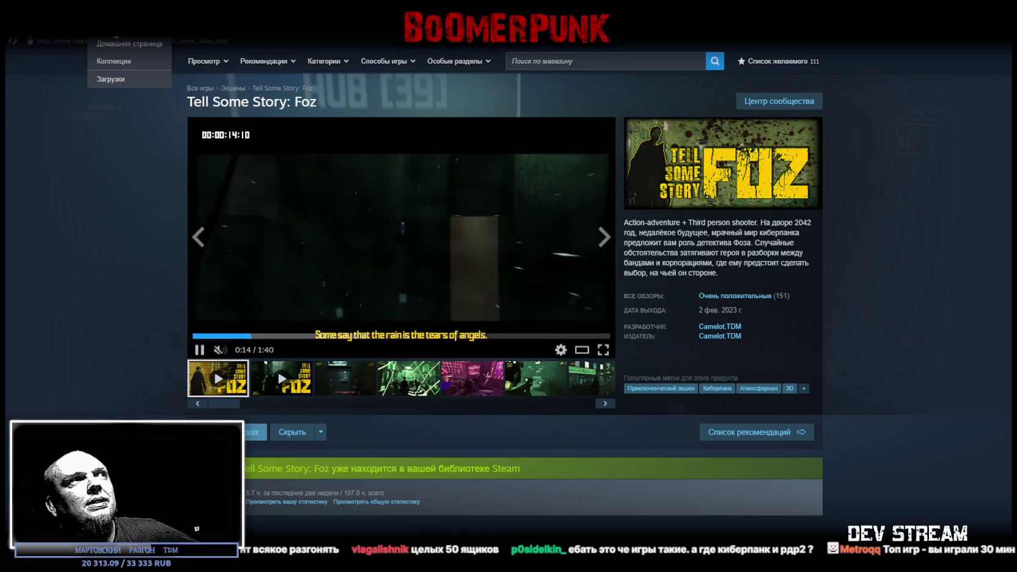
left_click(125, 32)
left_click(128, 44)
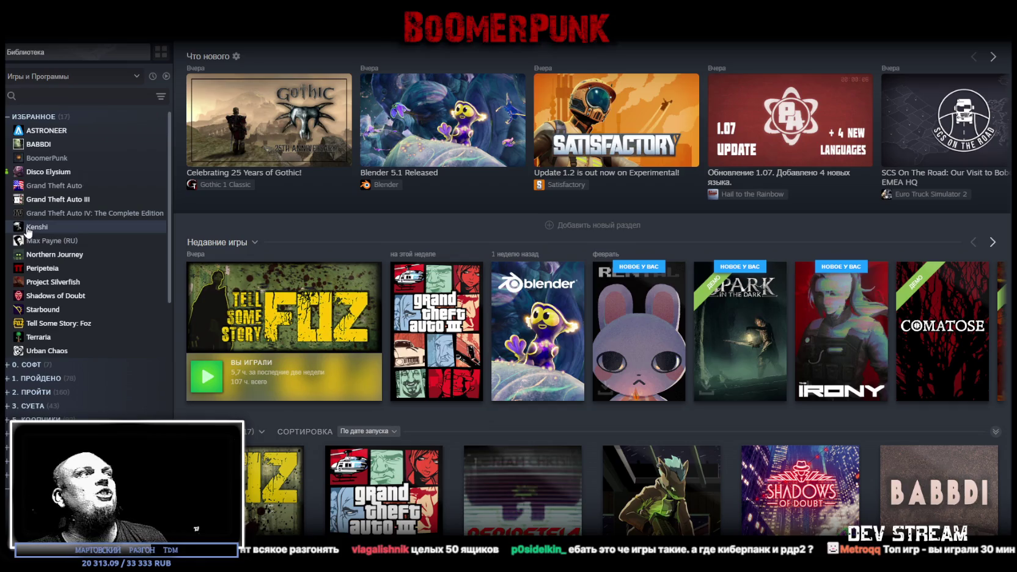
left_click(75, 227)
left_click(231, 260)
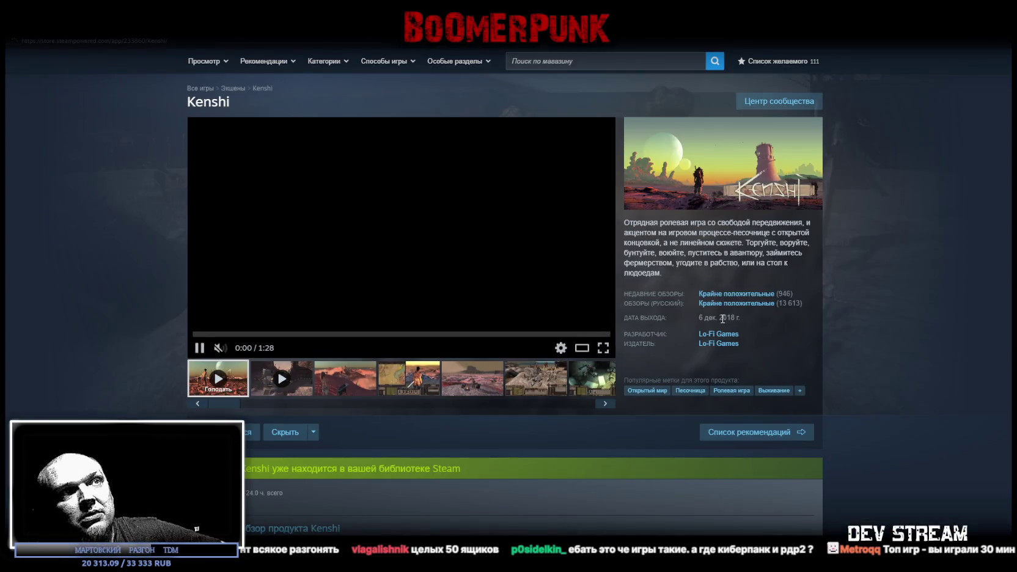
Step: Leave the Kenshi store page and open the Peripeteia store page
left_click_drag(722, 317, 753, 326)
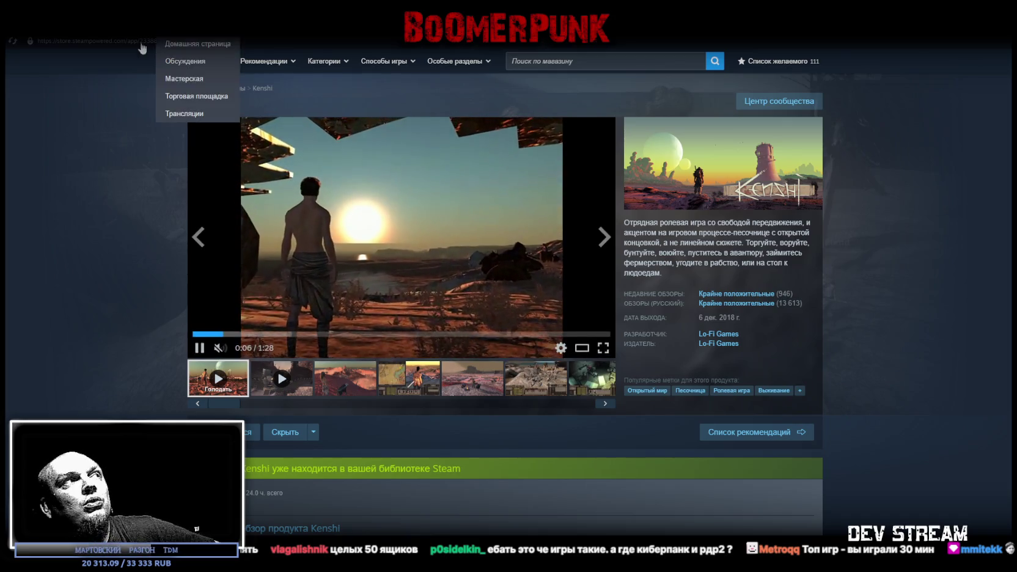
left_click(119, 27)
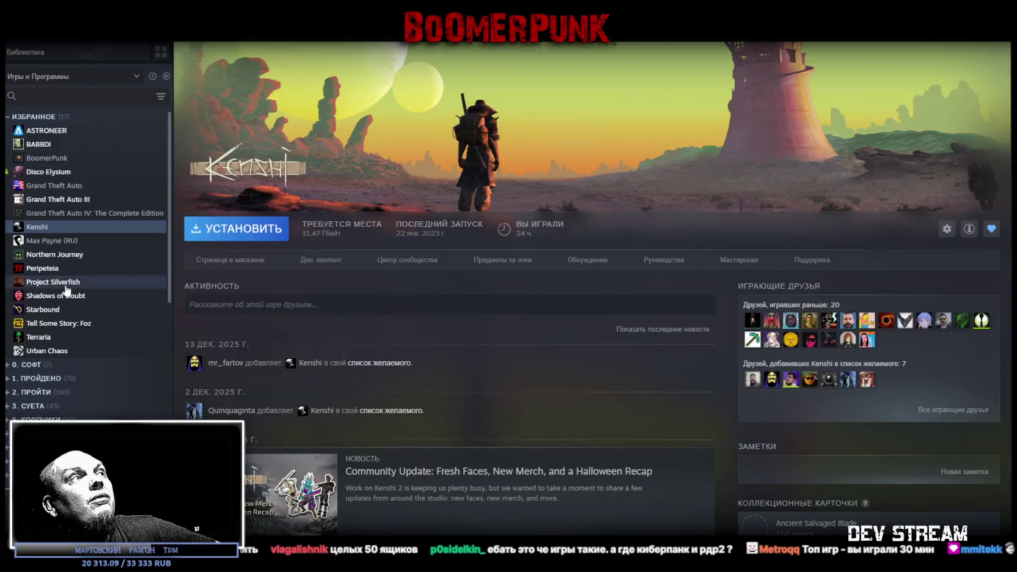
left_click(52, 269)
left_click(229, 268)
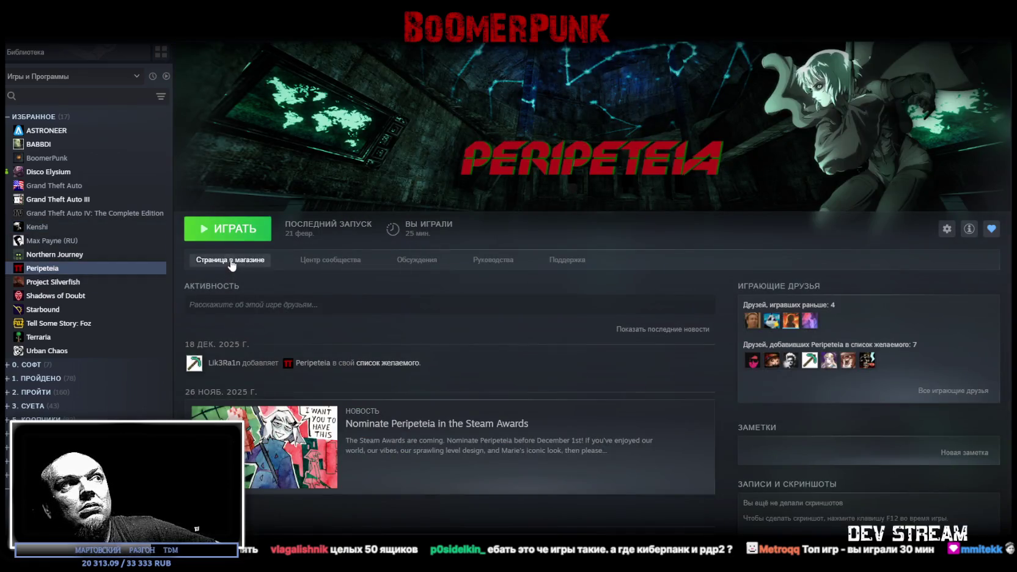
Step: Scroll through the Peripeteia store page, then go back to the library home
scroll(498, 385, "down", 5)
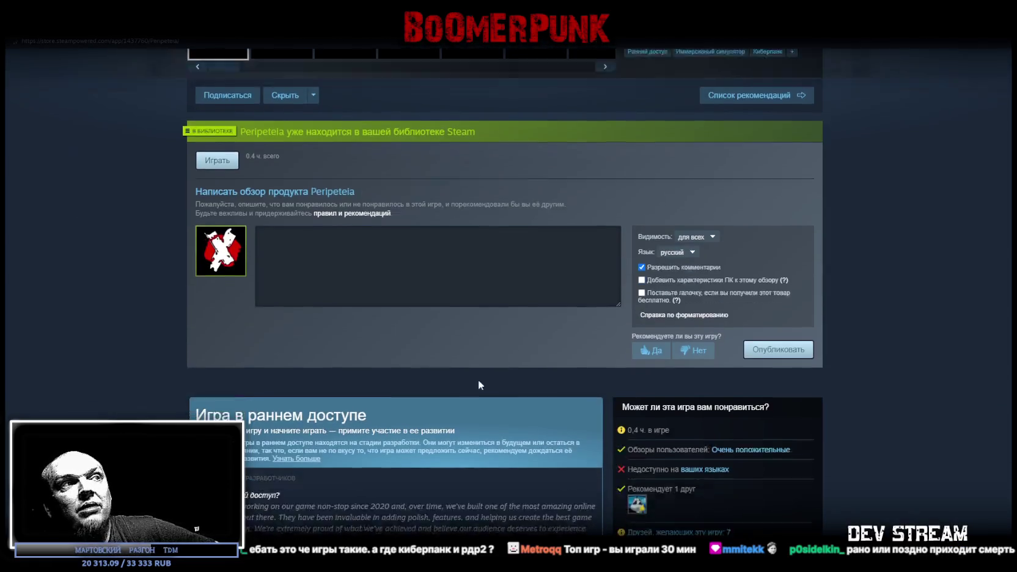
scroll(483, 378, "down", 2)
scroll(383, 343, "down", 1)
scroll(383, 343, "up", 4)
scroll(538, 245, "up", 5)
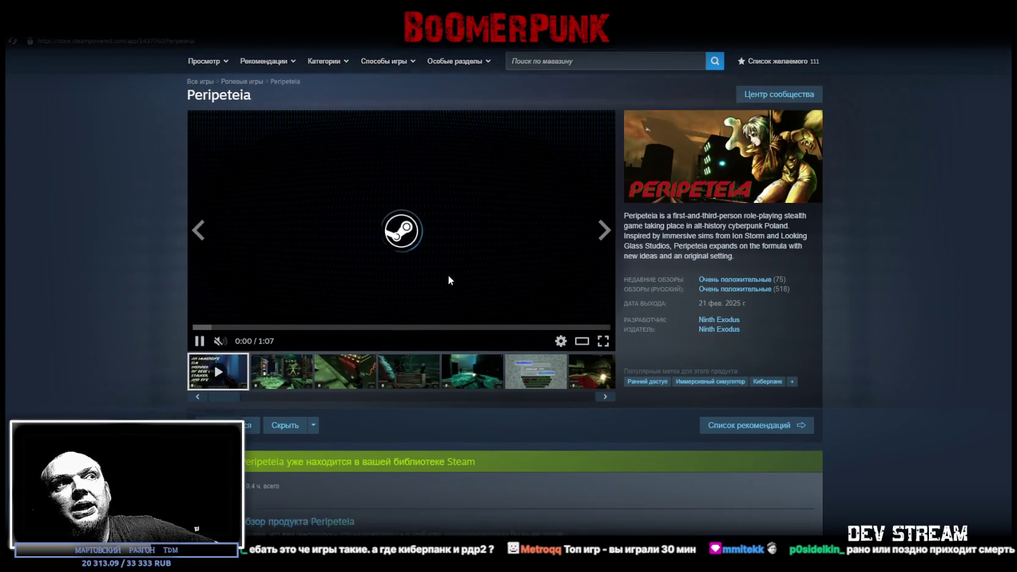
scroll(451, 279, "down", 4)
scroll(635, 267, "up", 2)
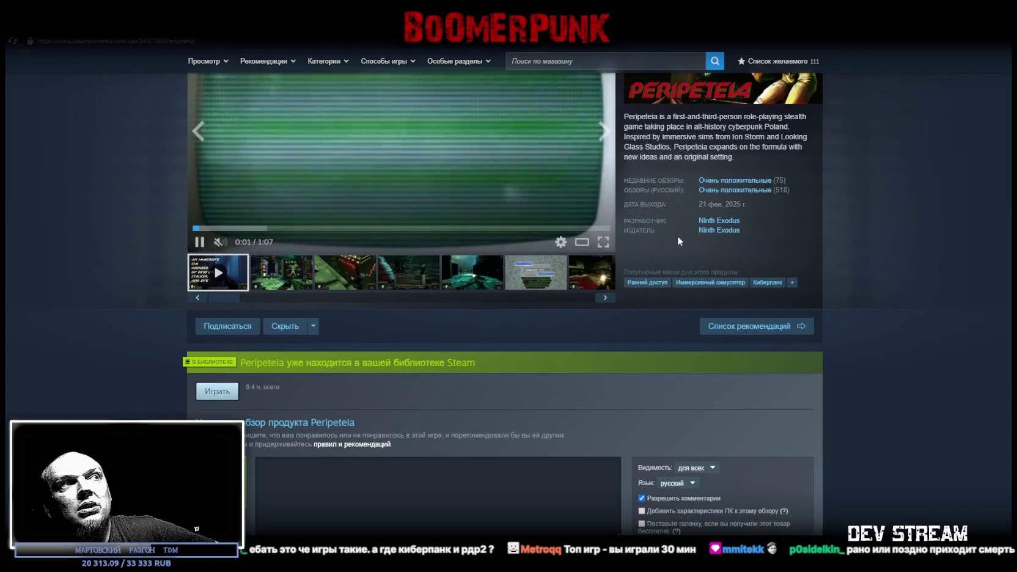
scroll(594, 267, "up", 2)
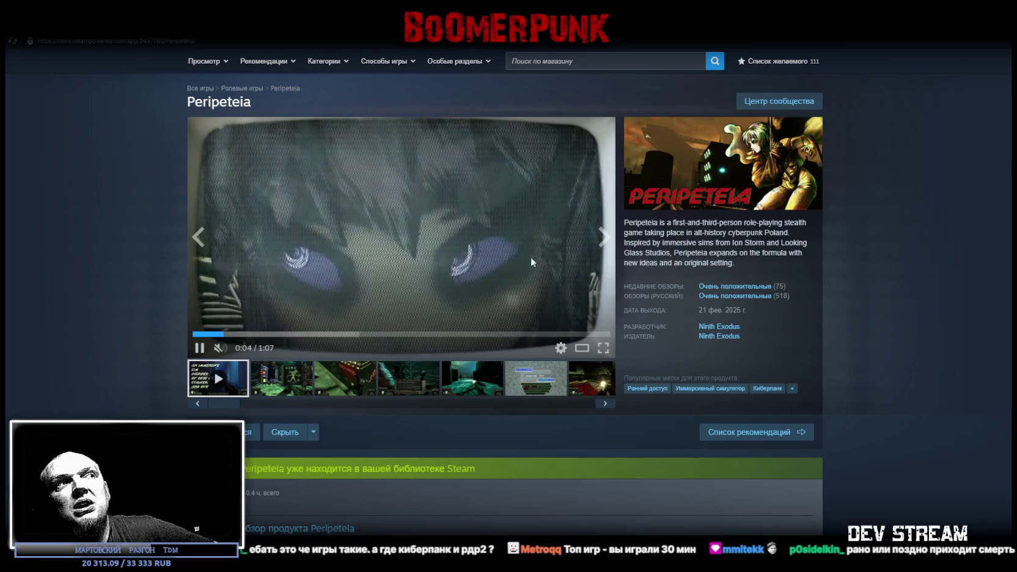
scroll(456, 276, "down", 2)
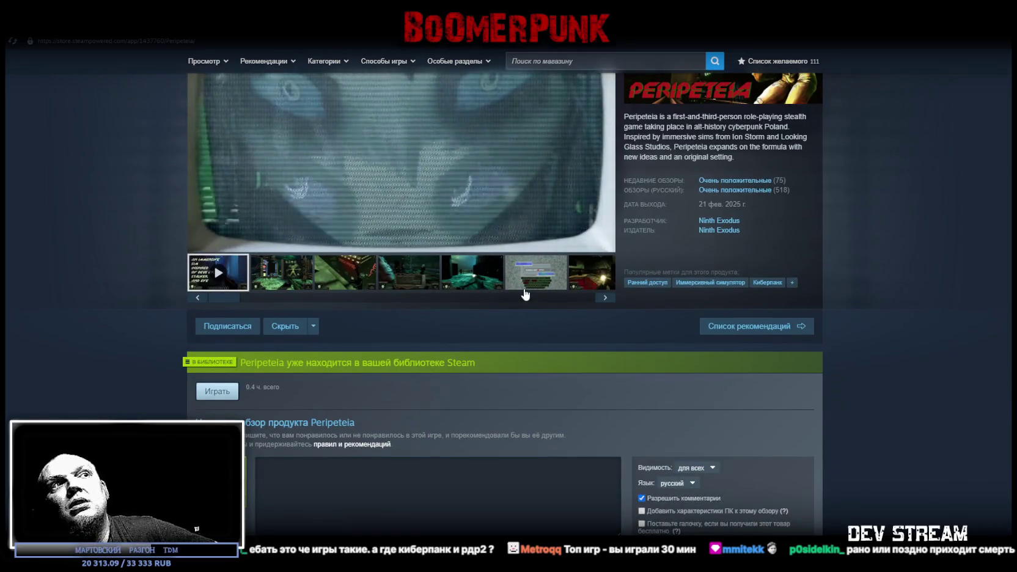
scroll(530, 300, "up", 1)
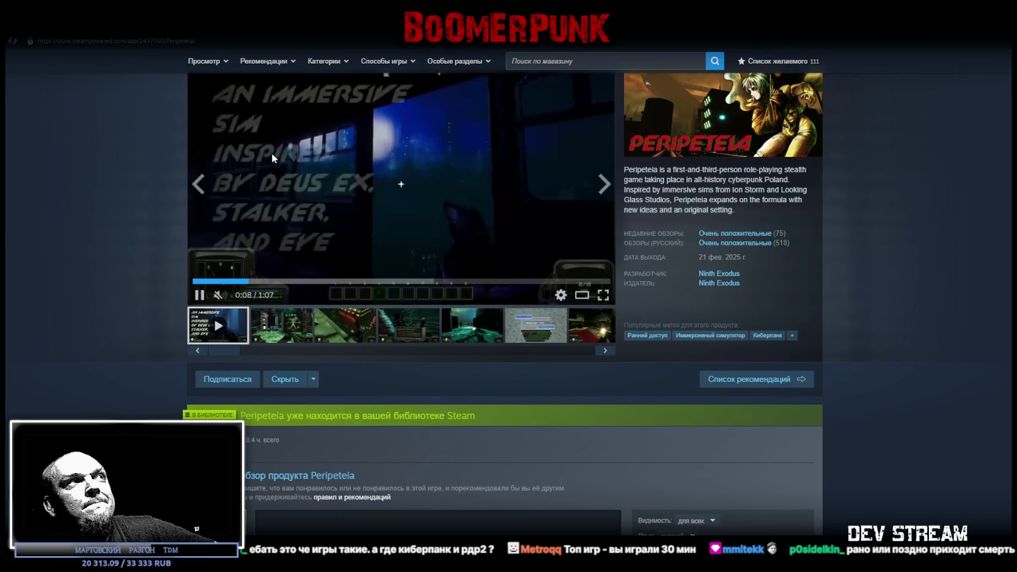
left_click(119, 29)
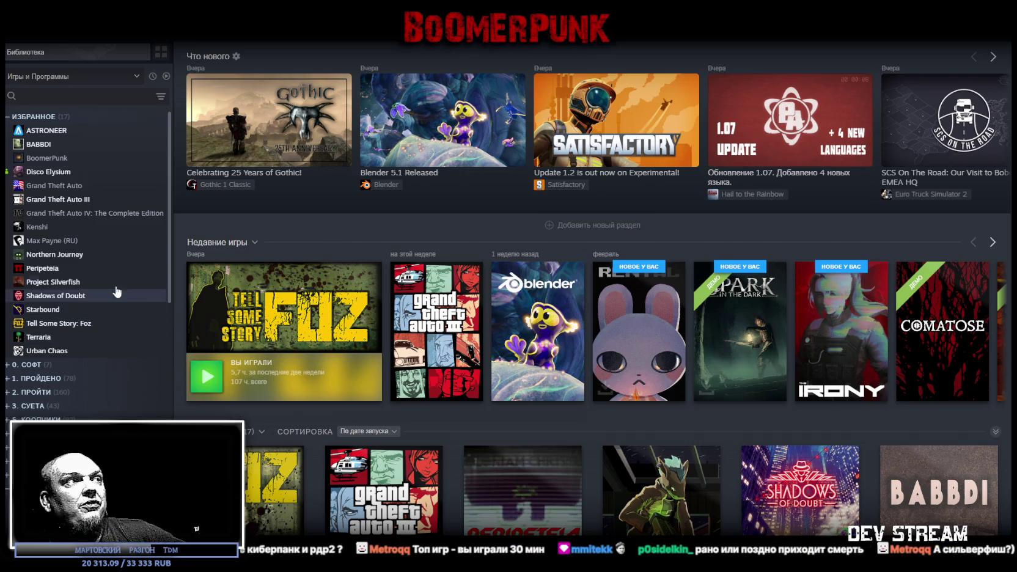
Step: Open the Project Silverfish store page, scroll back up to its trailer, then return to its library page
left_click(73, 282)
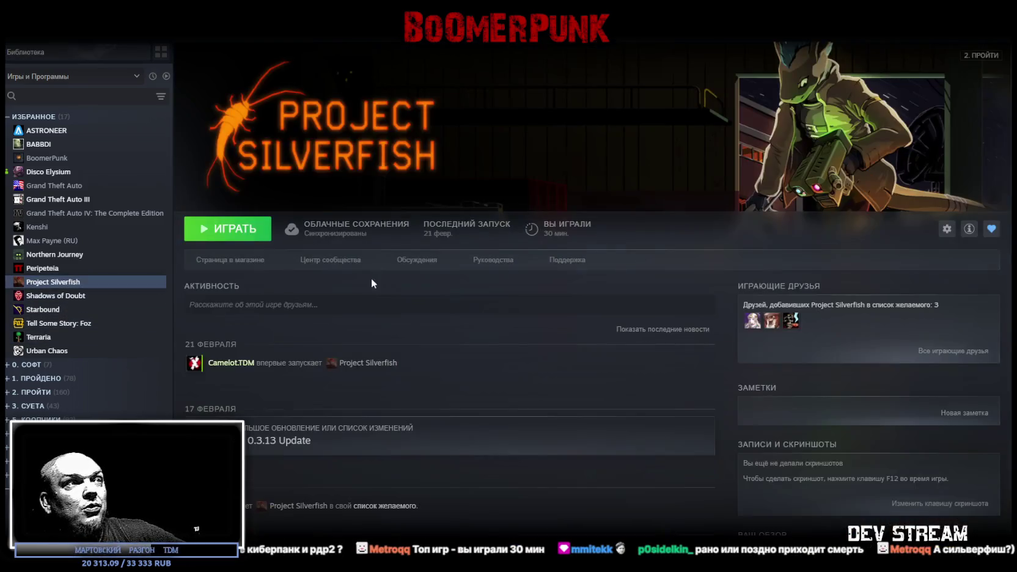
left_click(243, 262)
scroll(443, 359, "down", 5)
scroll(444, 360, "down", 5)
scroll(352, 181, "up", 2)
scroll(471, 266, "up", 3)
scroll(709, 203, "up", 5)
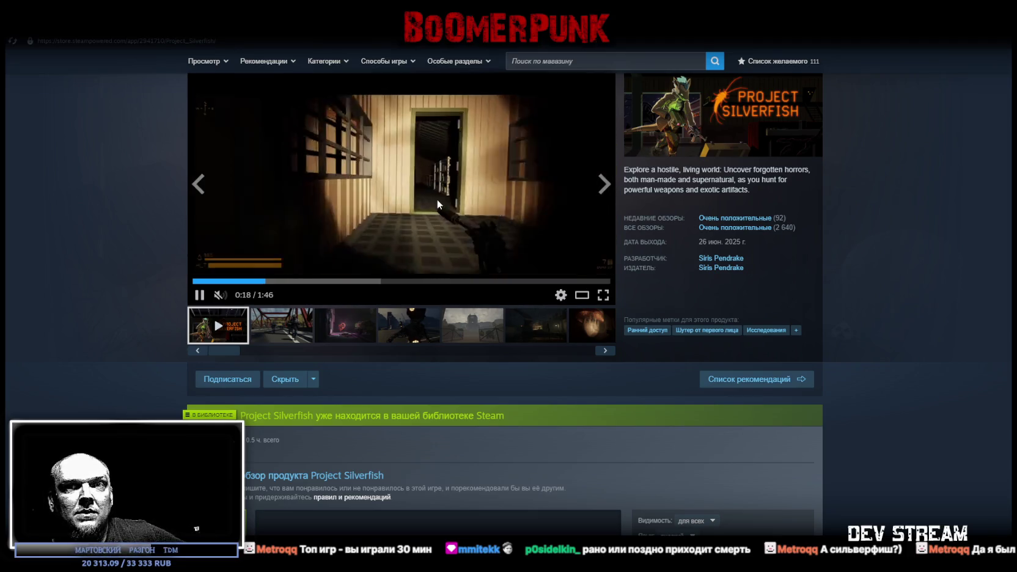
left_click(107, 31)
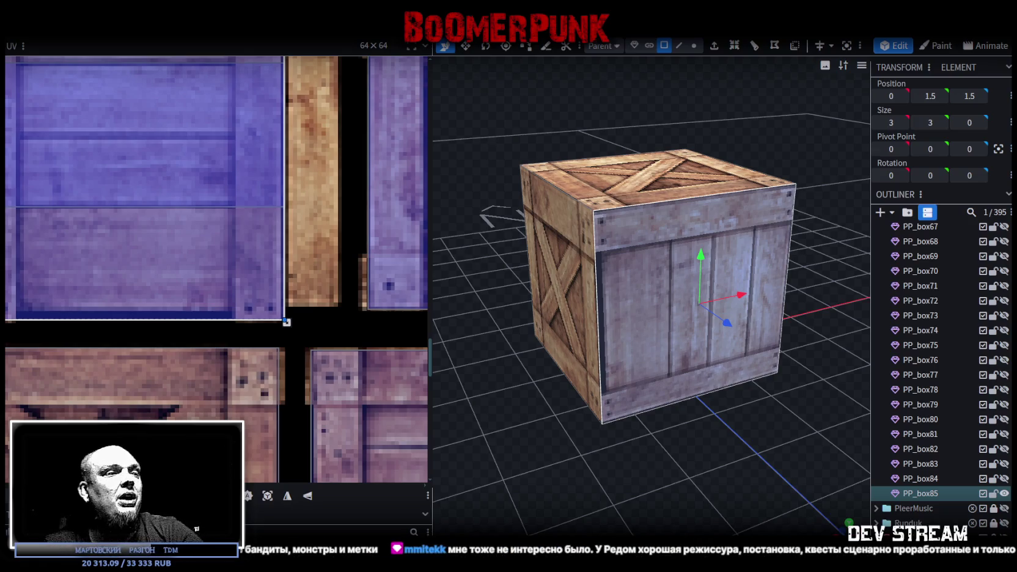
Step: Switch to Steam, search the library for 'ведь', and open the Ведьмак 3 page
key("alt+Tab")
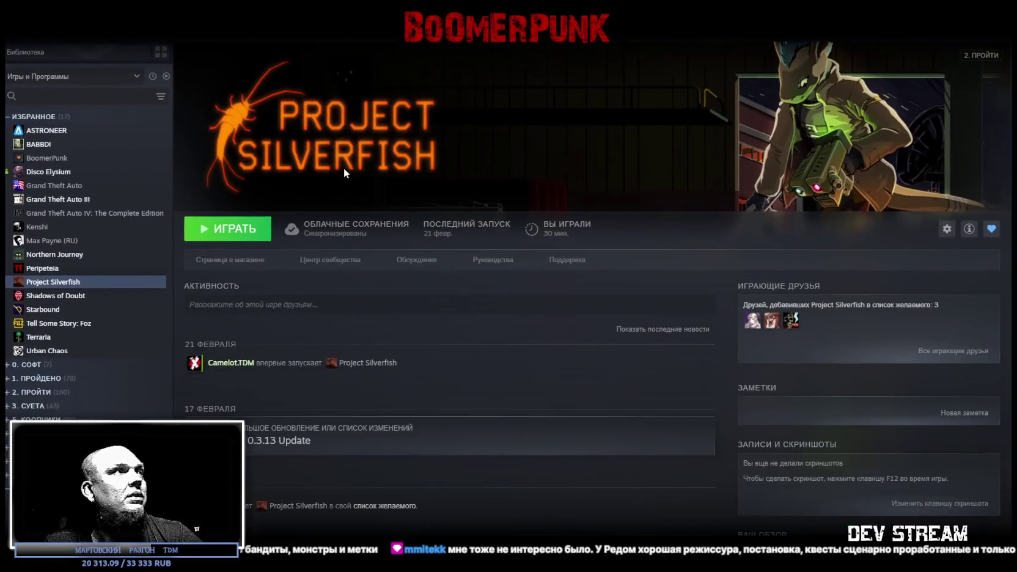
left_click(93, 96)
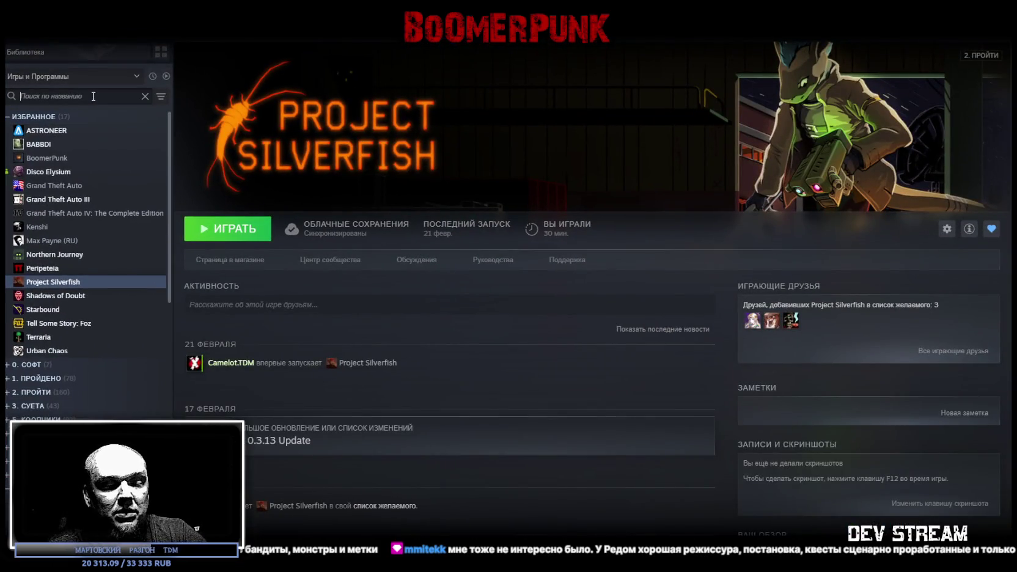
type("выед")
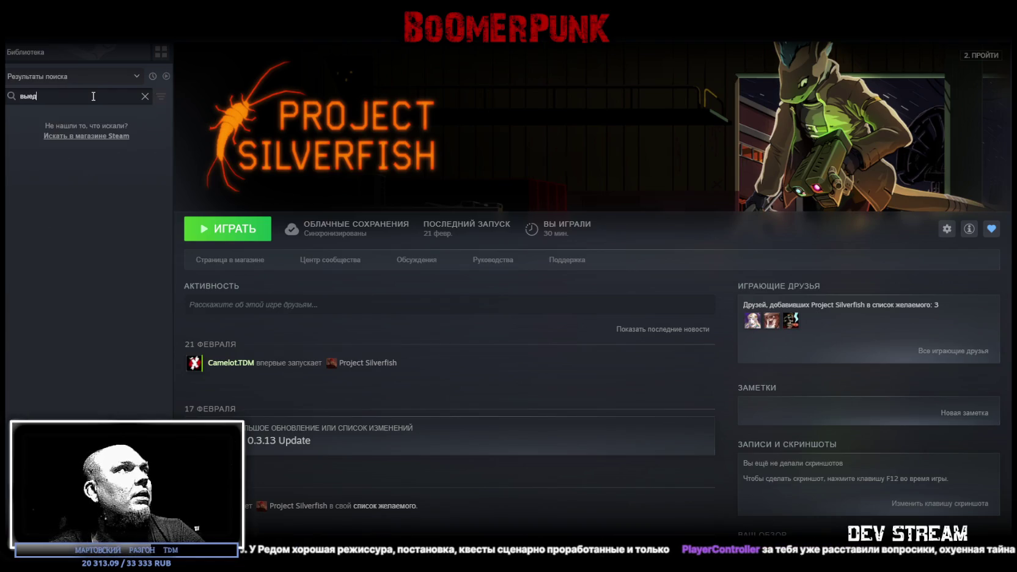
key("BackSpace")
key("BackSpace")
type("ве")
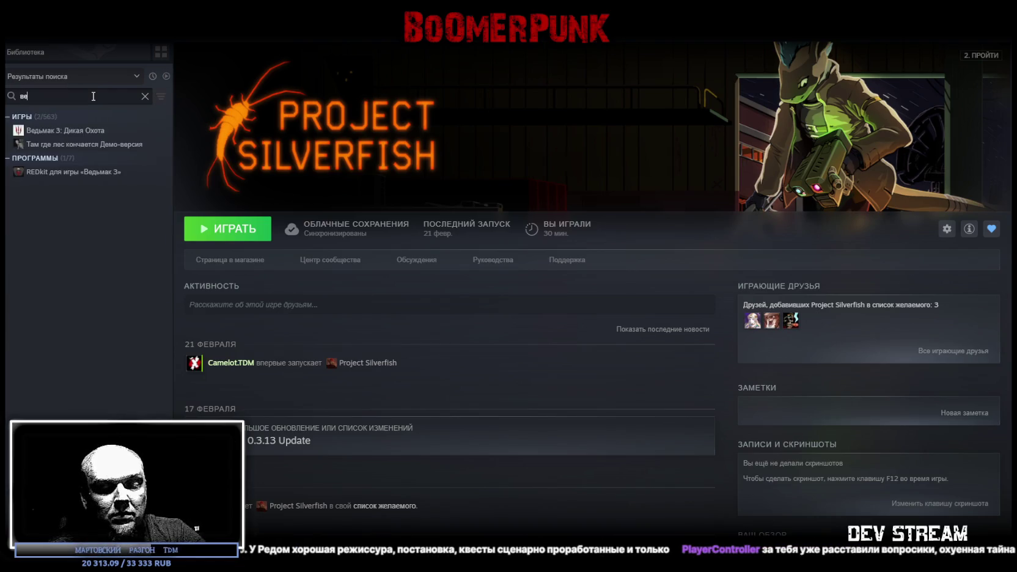
type("дь")
left_click(74, 130)
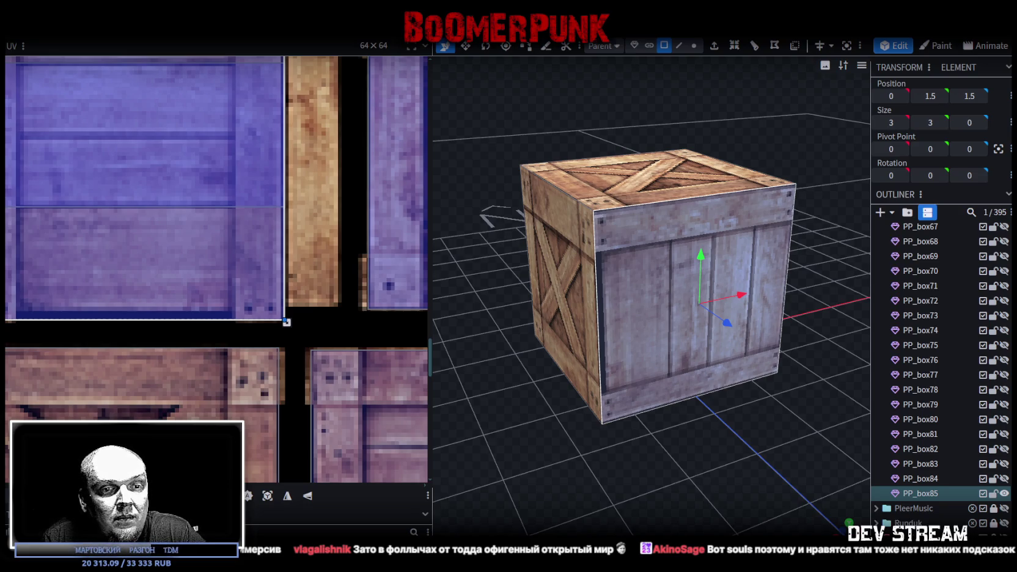
Step: Switch from the textured crate cube in Blockbench to the Steam game library
key("alt+Tab")
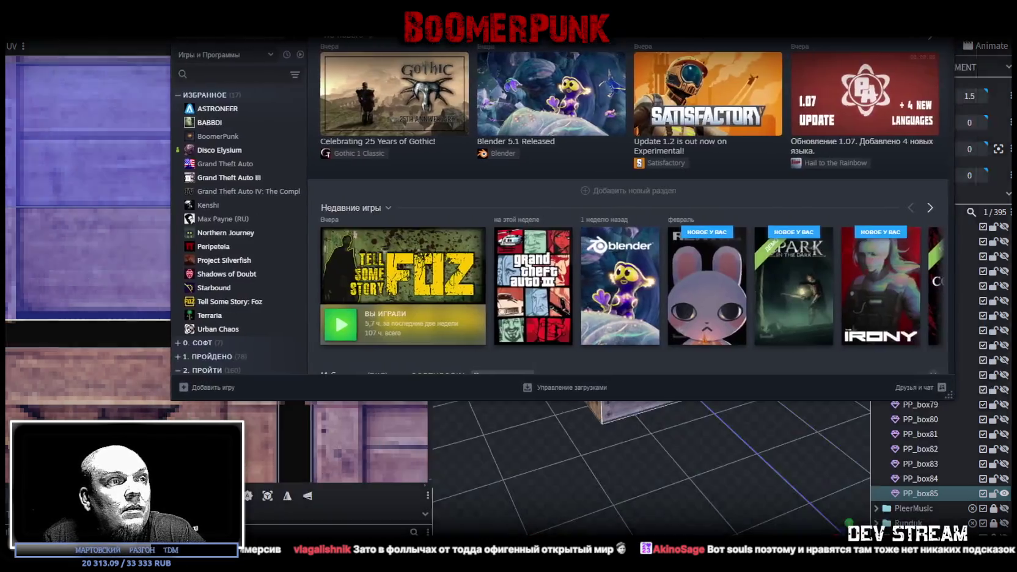
Step: Search the library for 'fal', watch the Fallen Aces store trailer fullscreen, then return to its library page
left_click(72, 98)
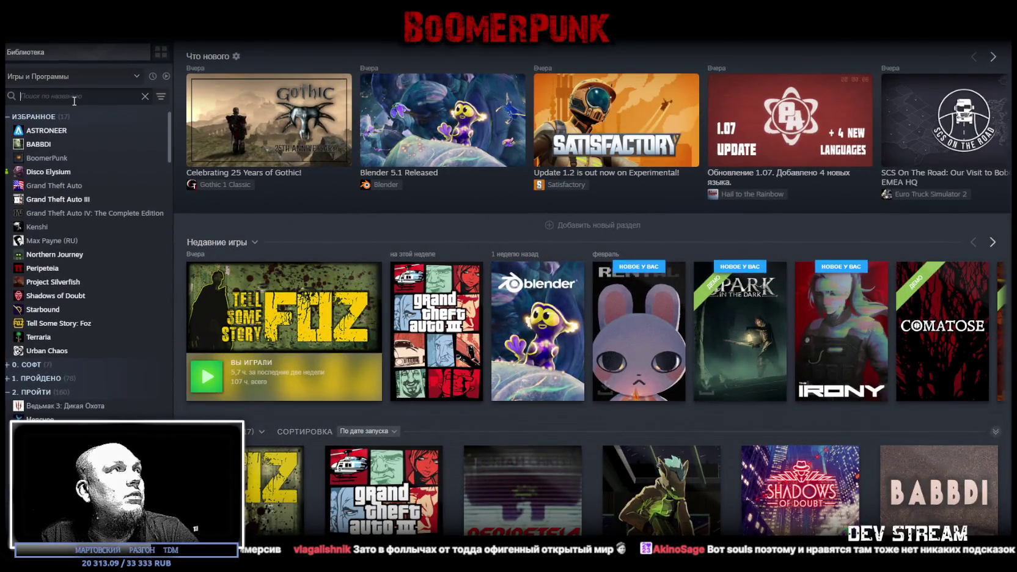
type("f")
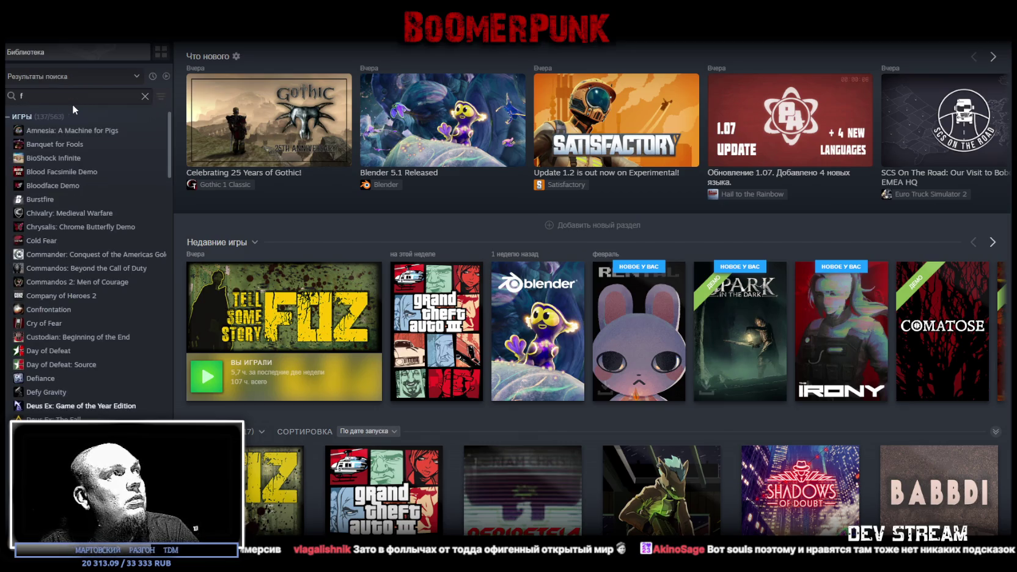
type("al")
left_click(85, 159)
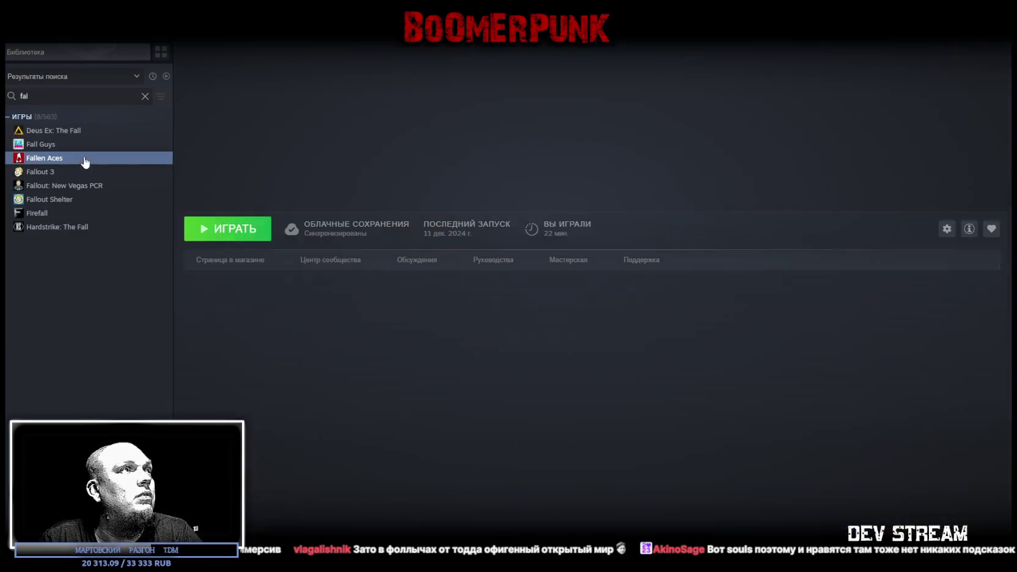
left_click(230, 260)
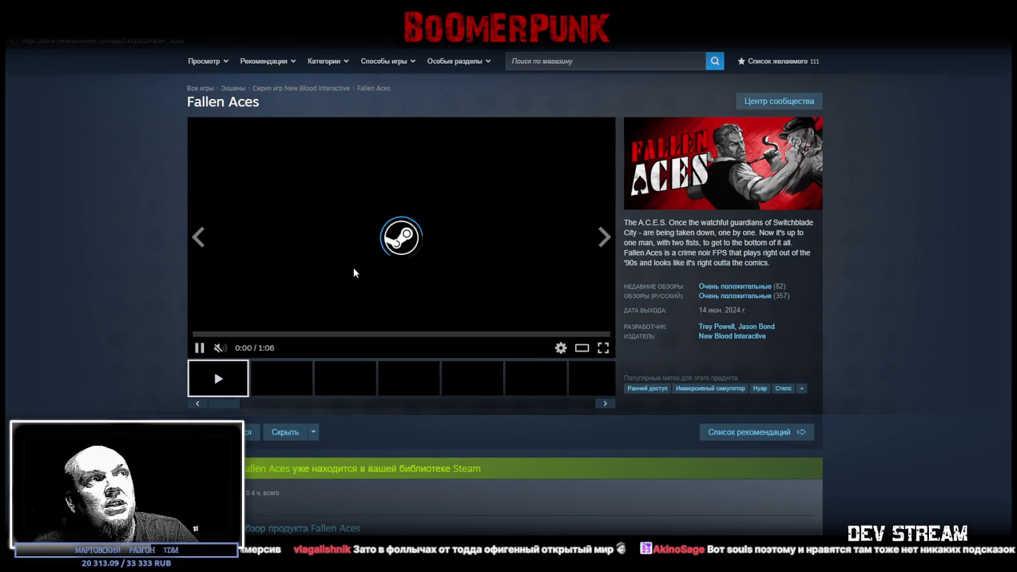
left_click(604, 348)
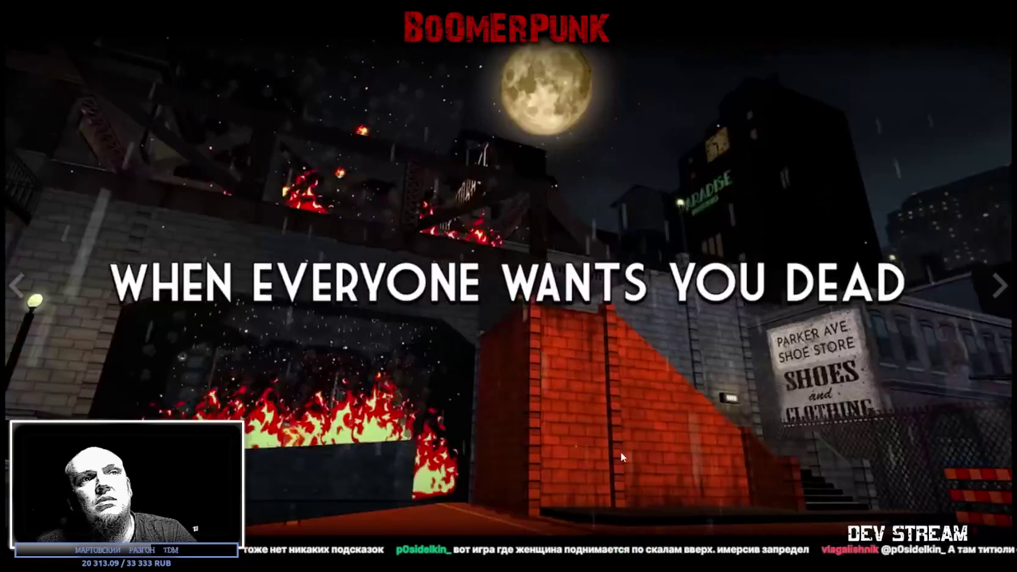
key("Escape")
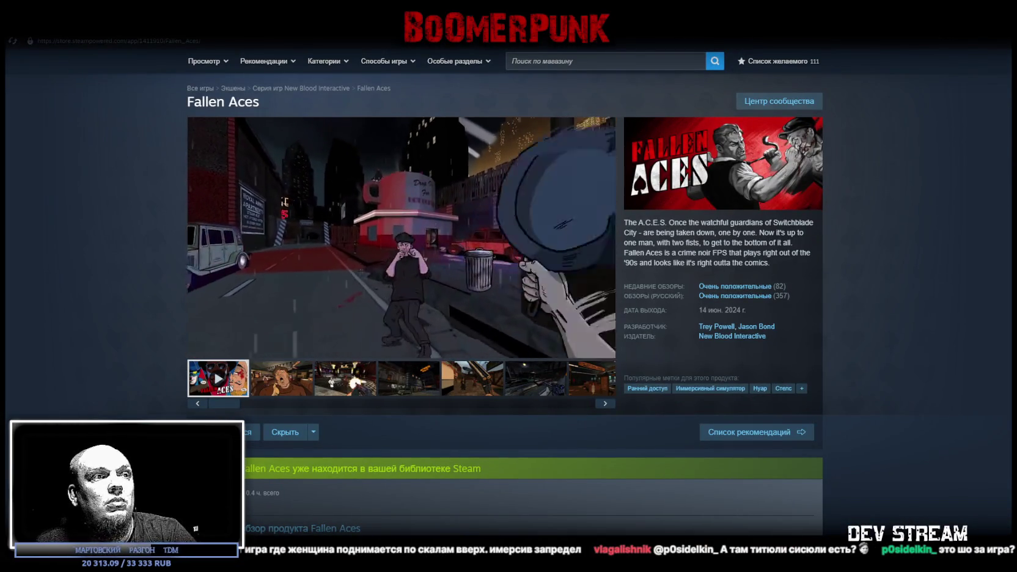
left_click(123, 24)
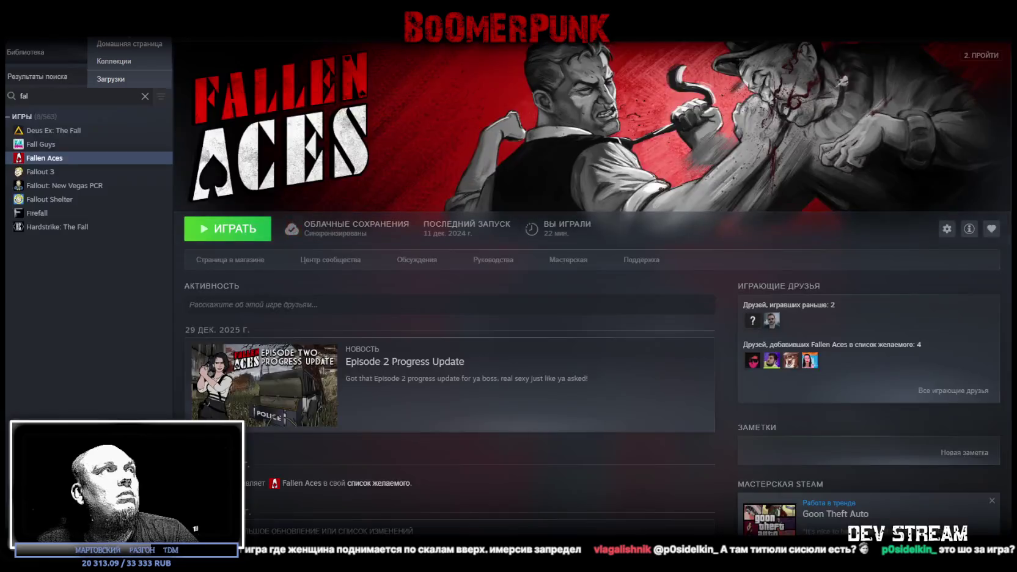
Step: Find Gloomwood in the library, watch its store trailer's gameplay fullscreen, then go back to its library page
type("Gloomwood")
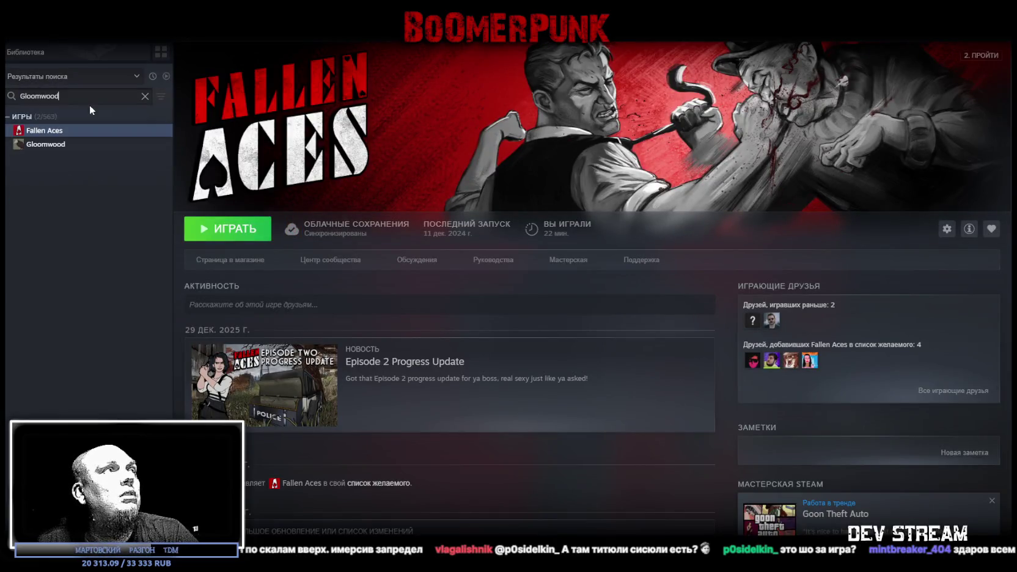
left_click(44, 132)
left_click(227, 260)
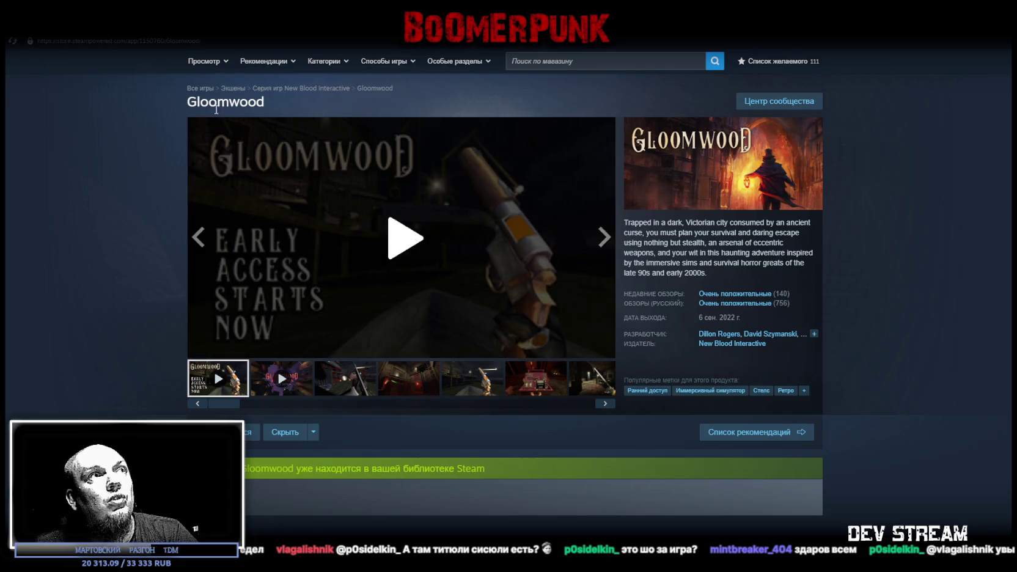
left_click(487, 252)
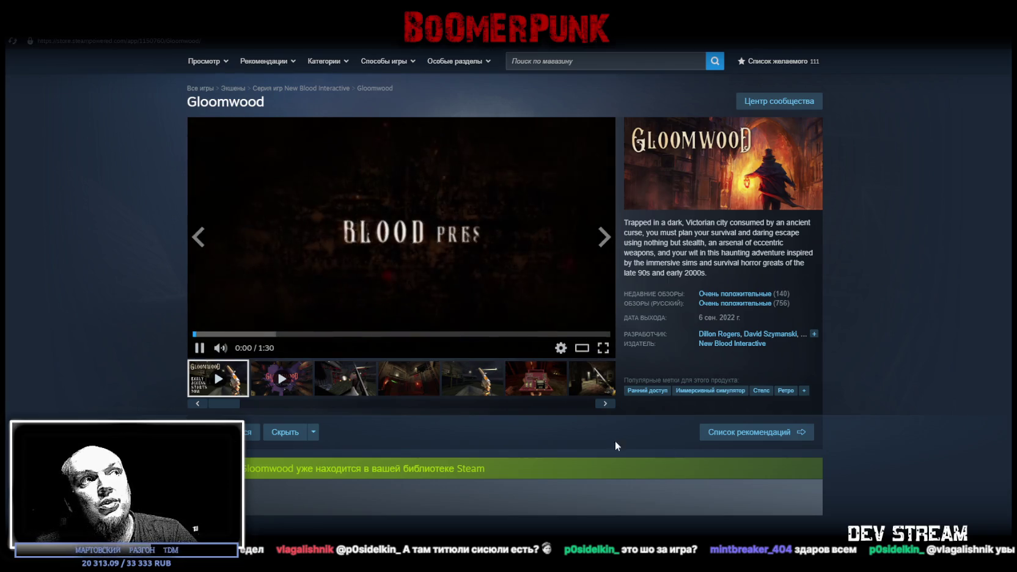
left_click(267, 334)
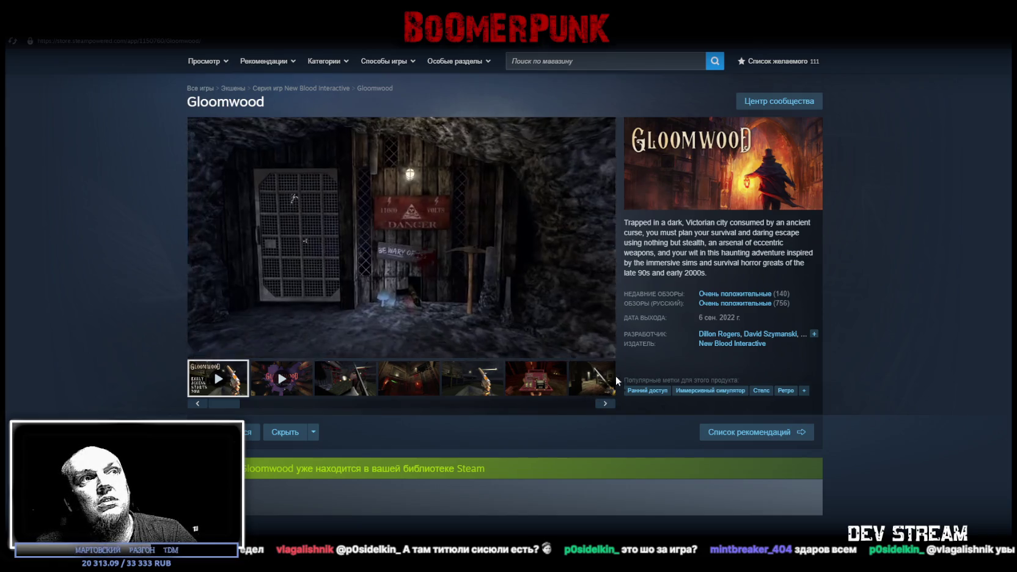
left_click(603, 348)
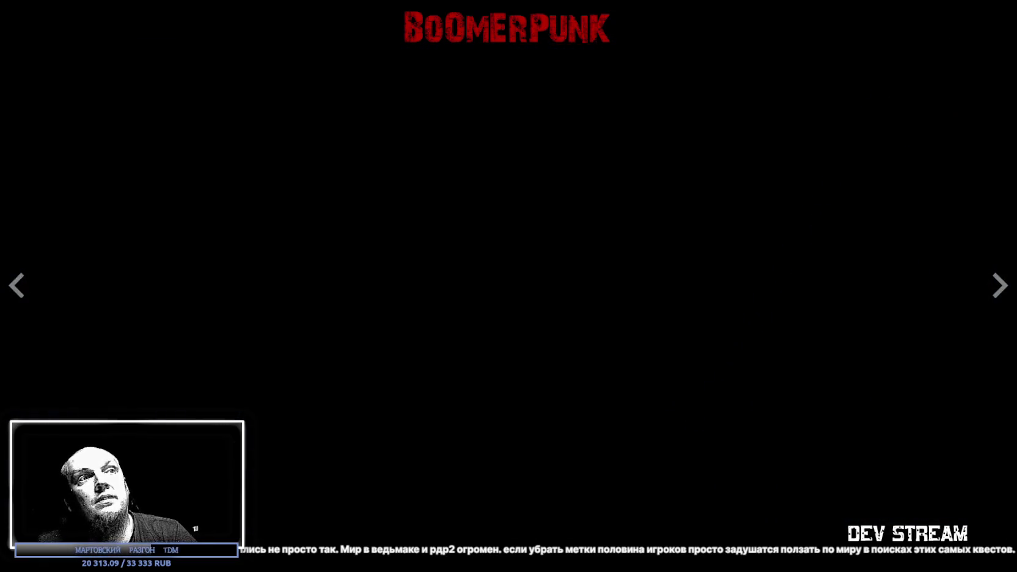
key("Escape")
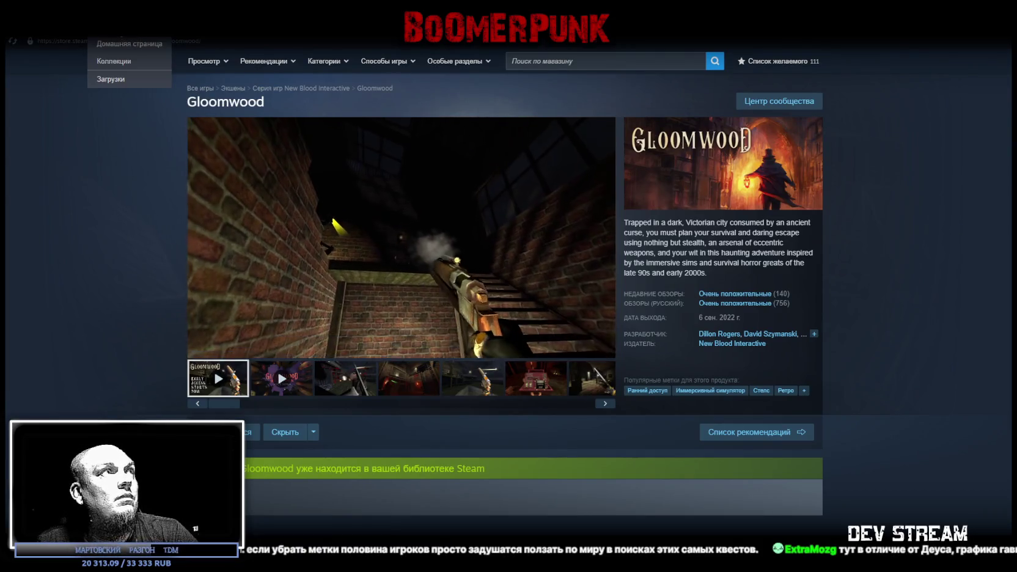
left_click(25, 52)
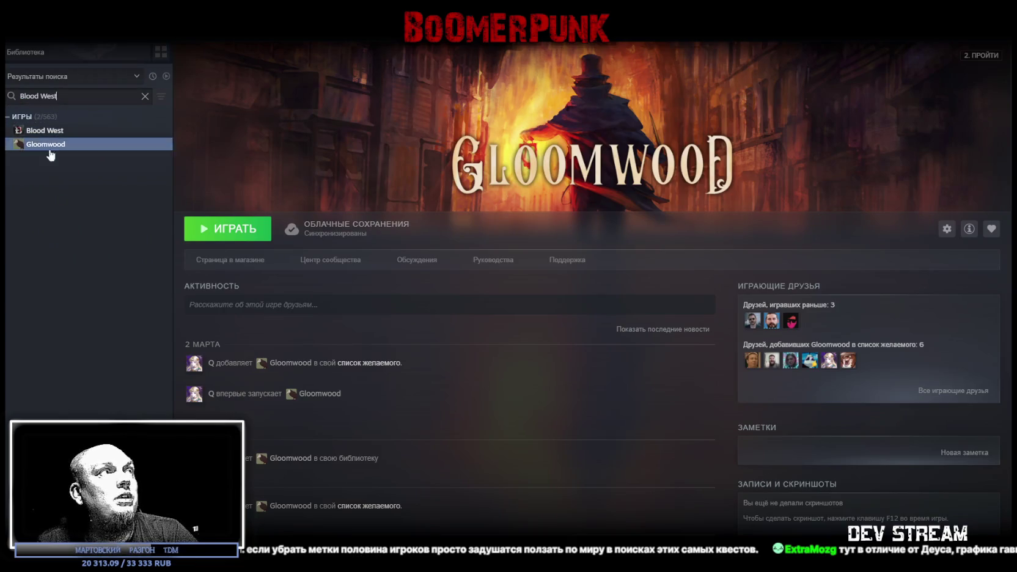
Step: Watch the Blood West store trailer fullscreen, open its library page, then switch back to Blockbench
left_click(49, 131)
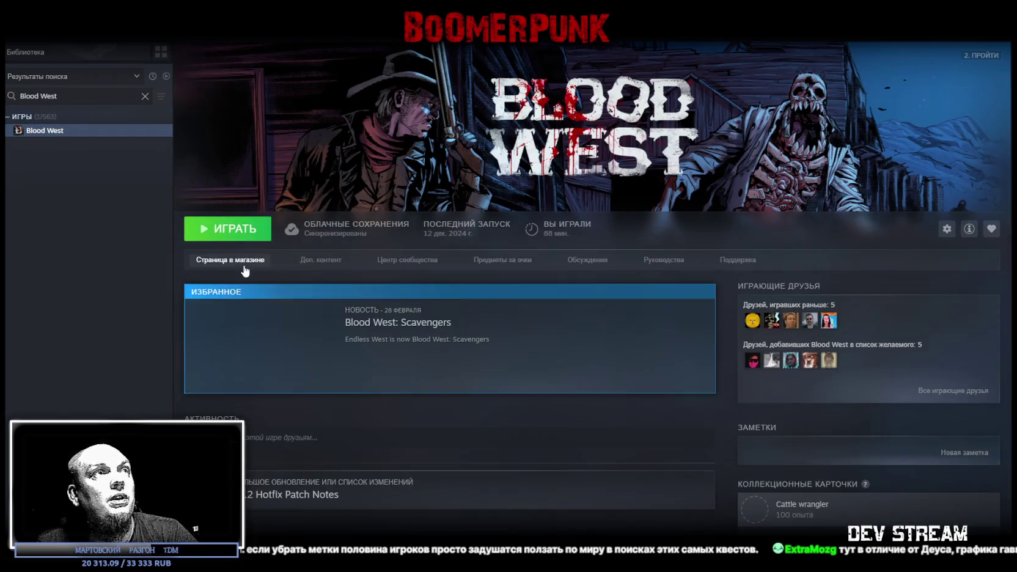
left_click(269, 262)
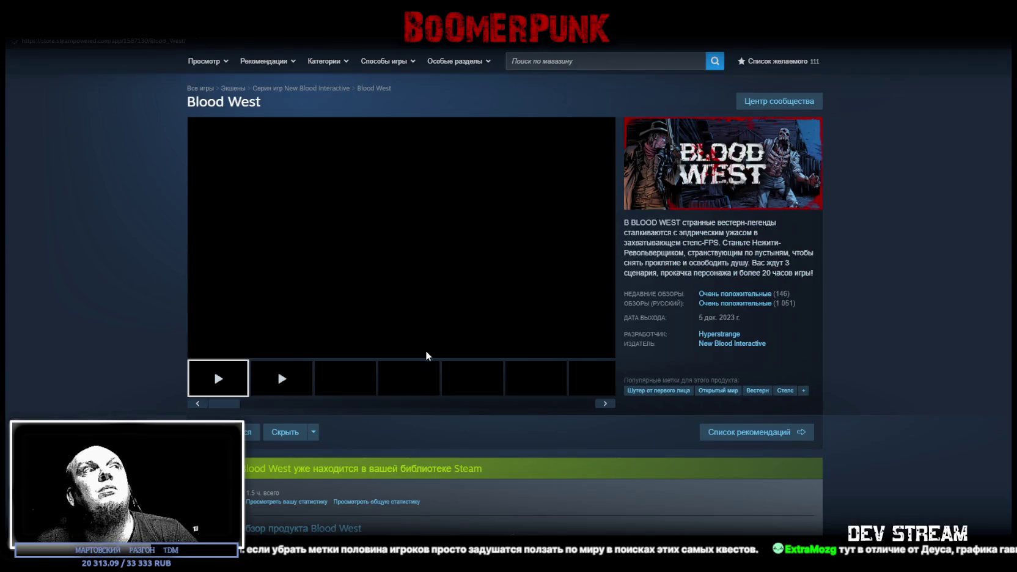
left_click(603, 348)
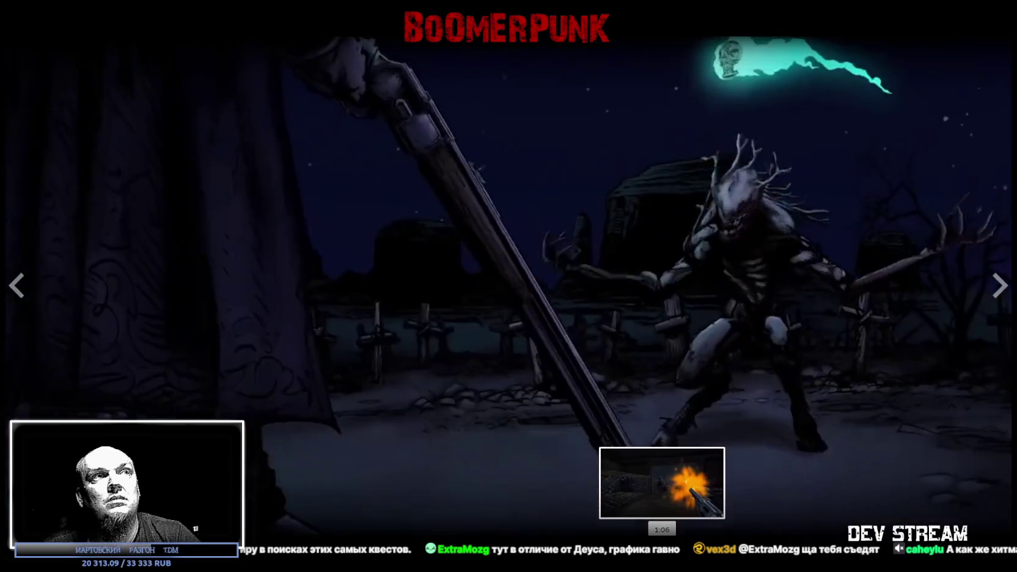
key("Escape")
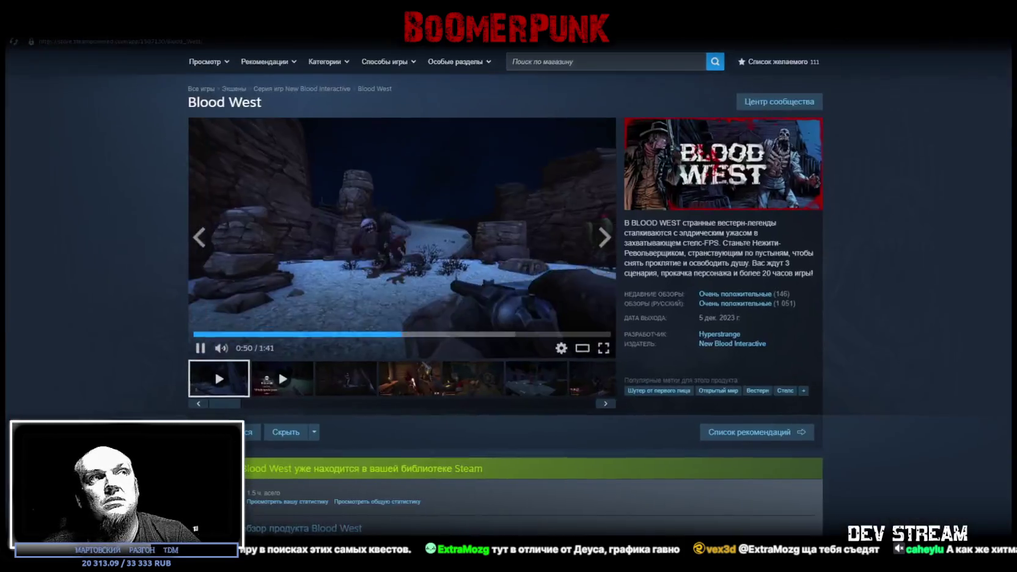
left_click(164, 44)
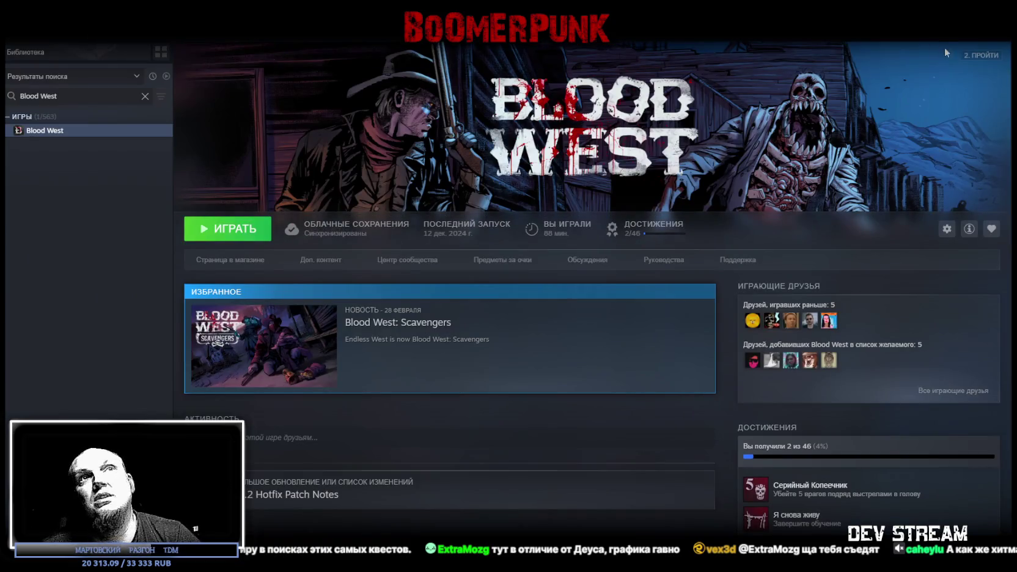
key("alt+Tab")
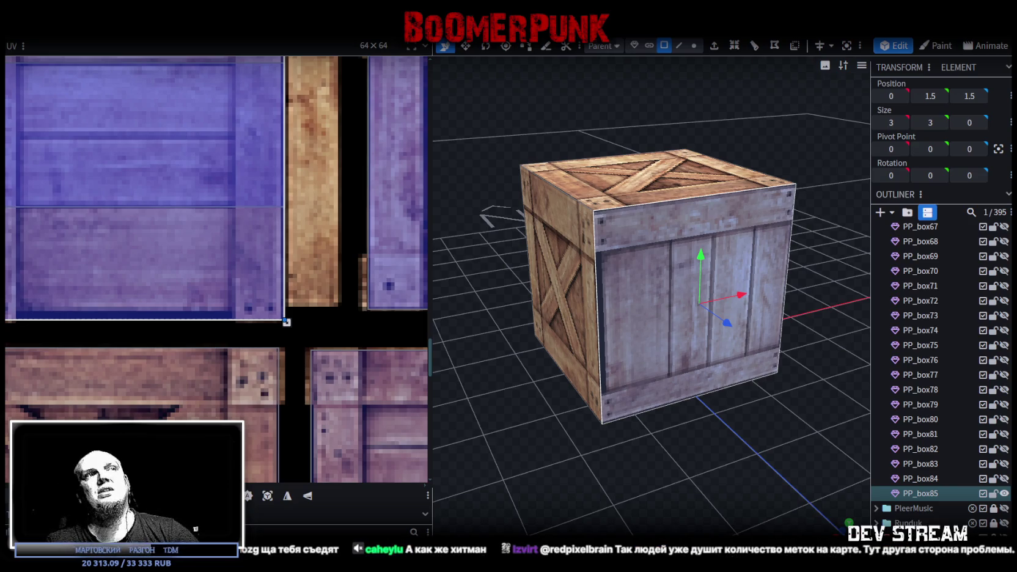
Step: Orbit around the crate to get a straight front view of its side faces
scroll(238, 314, "down", 2)
scroll(233, 309, "down", 2)
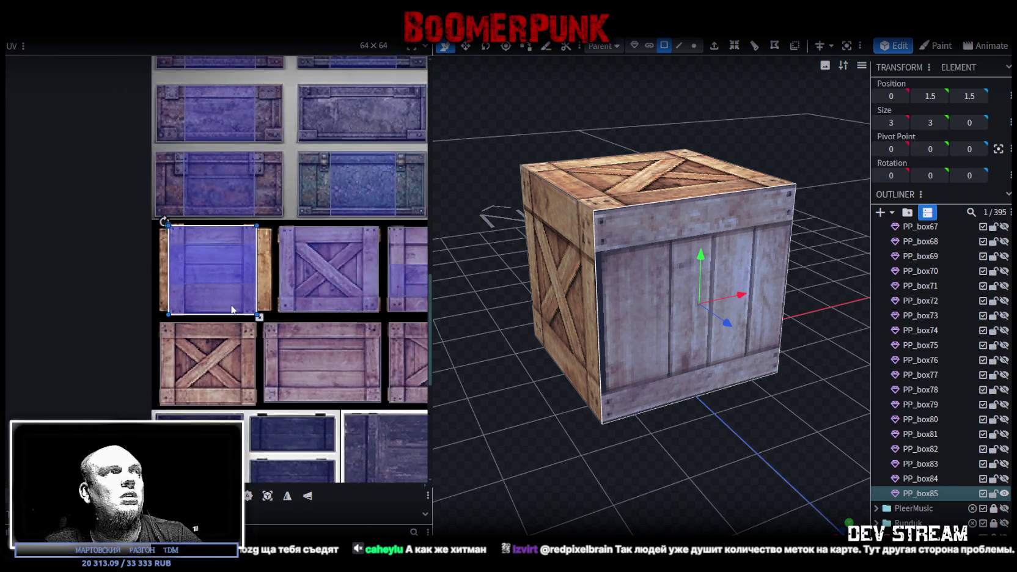
scroll(297, 324, "up", 4)
scroll(313, 335, "up", 1)
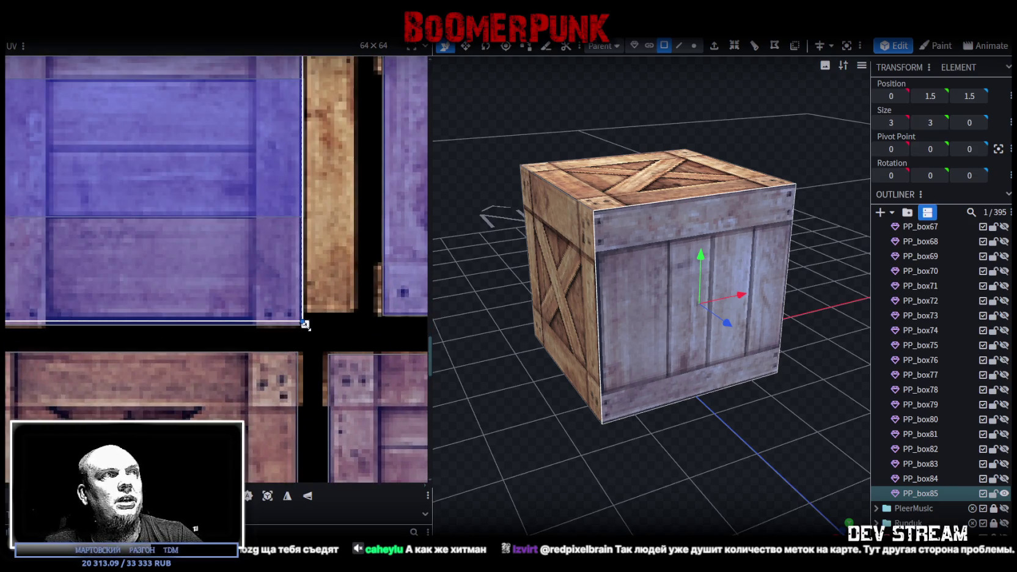
left_click_drag(563, 330, 360, 326)
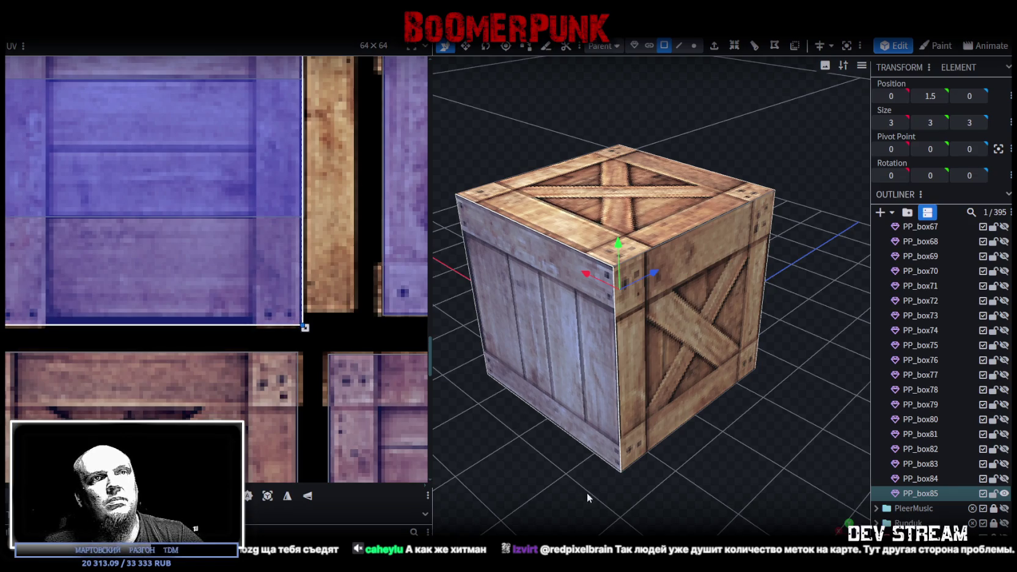
left_click_drag(586, 498, 470, 503)
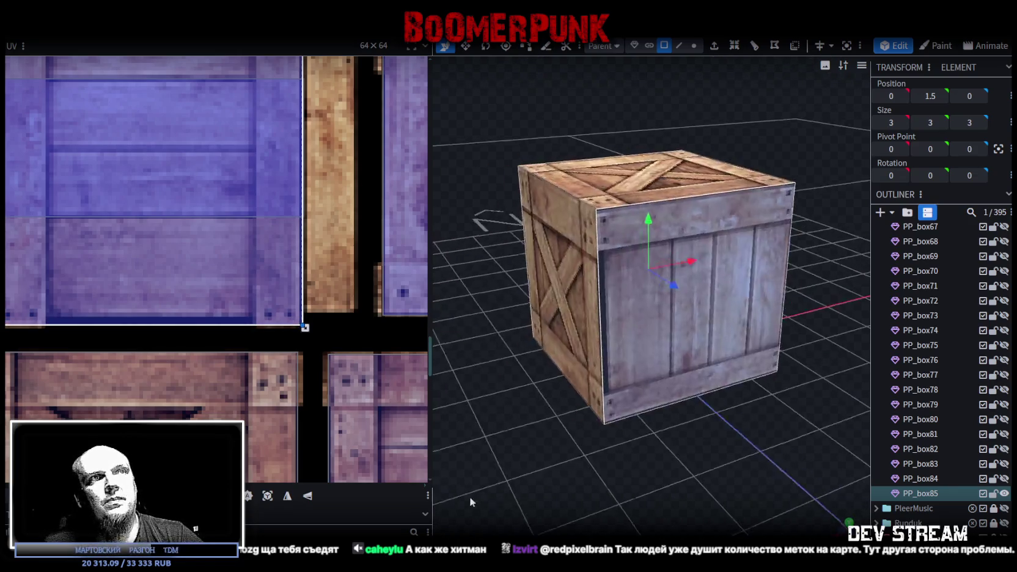
left_click(647, 356)
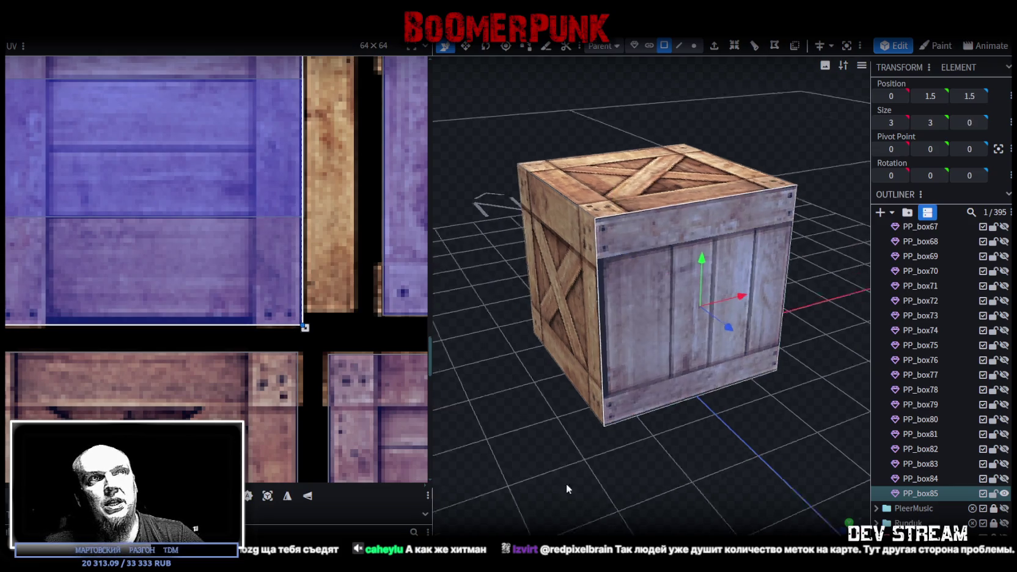
left_click_drag(566, 485, 595, 371)
left_click(594, 370)
mouse_move(547, 415)
left_mouse_down()
mouse_move(615, 499)
mouse_move(604, 404)
left_mouse_up()
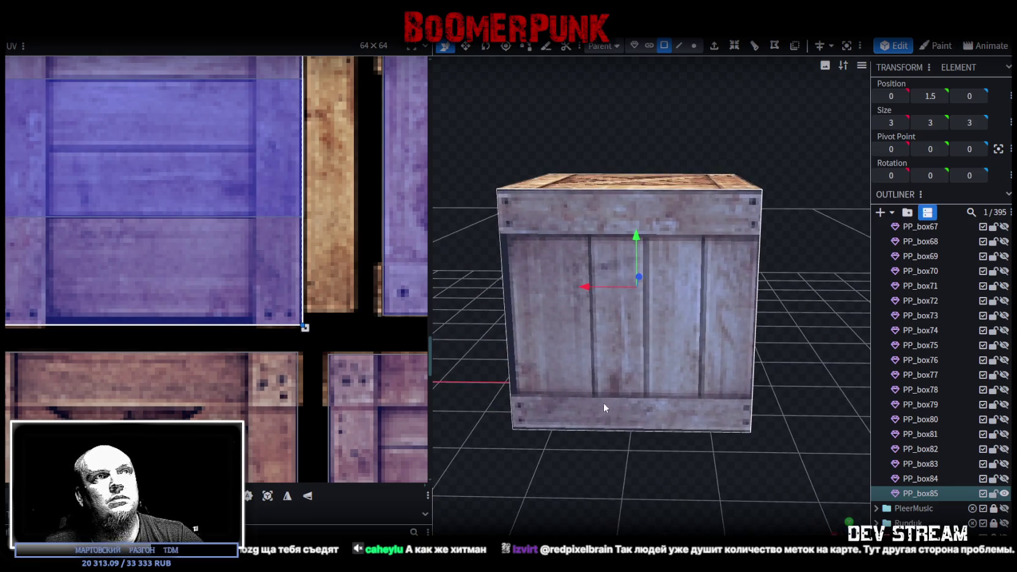
Step: Rotate and mirror the UV of the face at Z -1.5 so its planks run horizontally
left_click(600, 389)
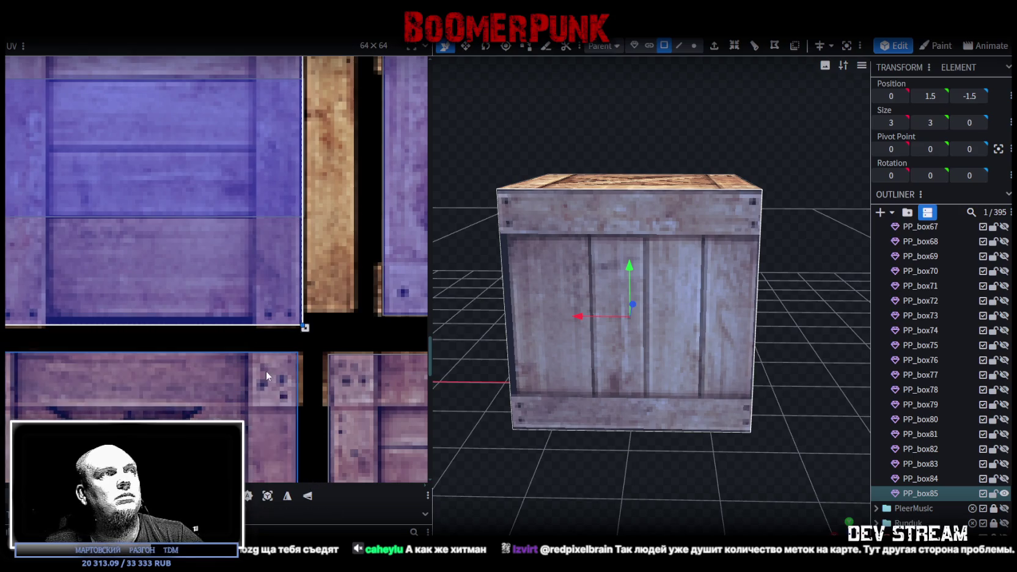
right_click(203, 375)
left_click(261, 442)
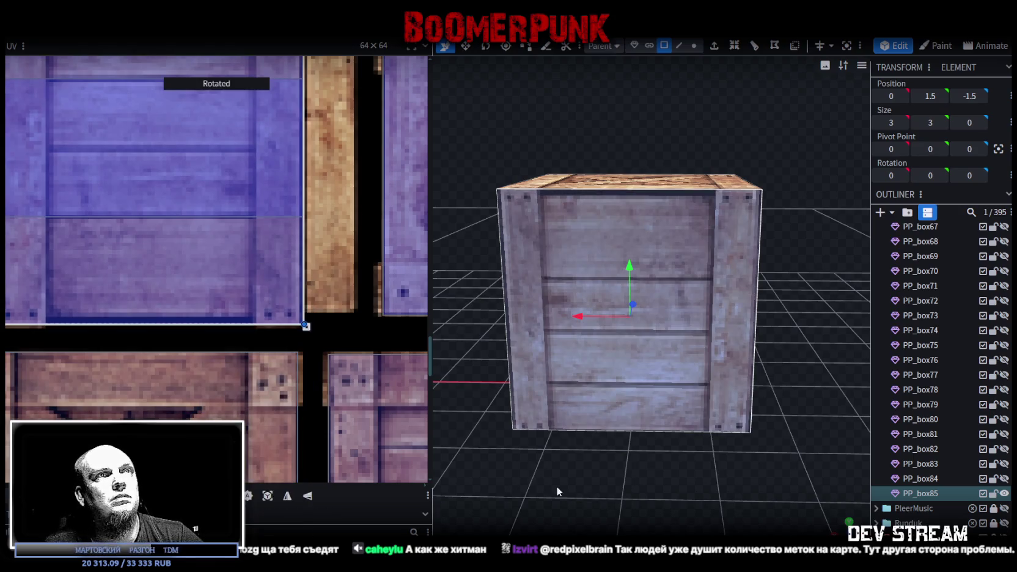
left_click(308, 496)
Step: Rotate the UV of the opposite side face so its planks also run horizontally
left_click_drag(649, 485, 620, 445)
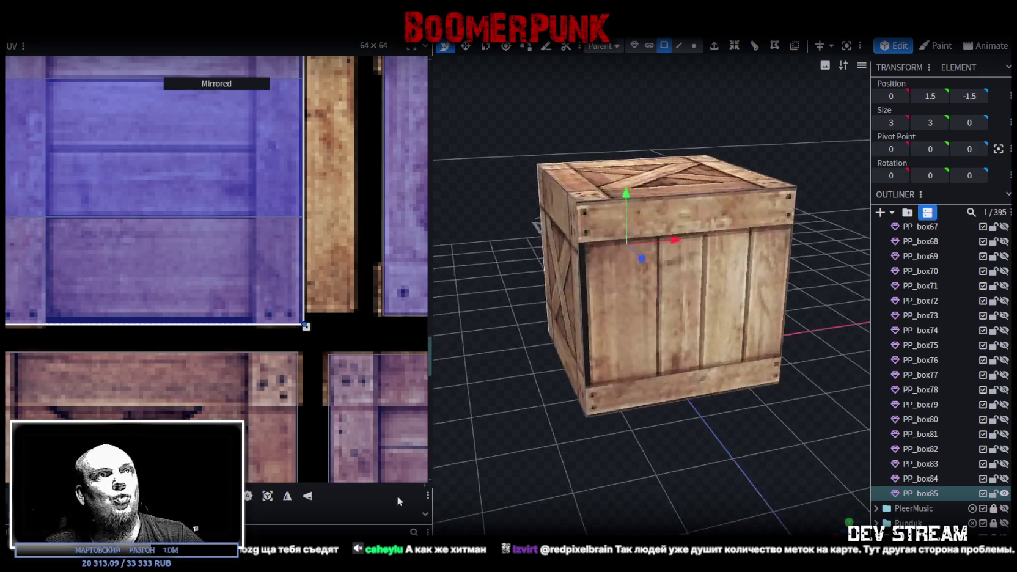
left_click(611, 379)
right_click(224, 465)
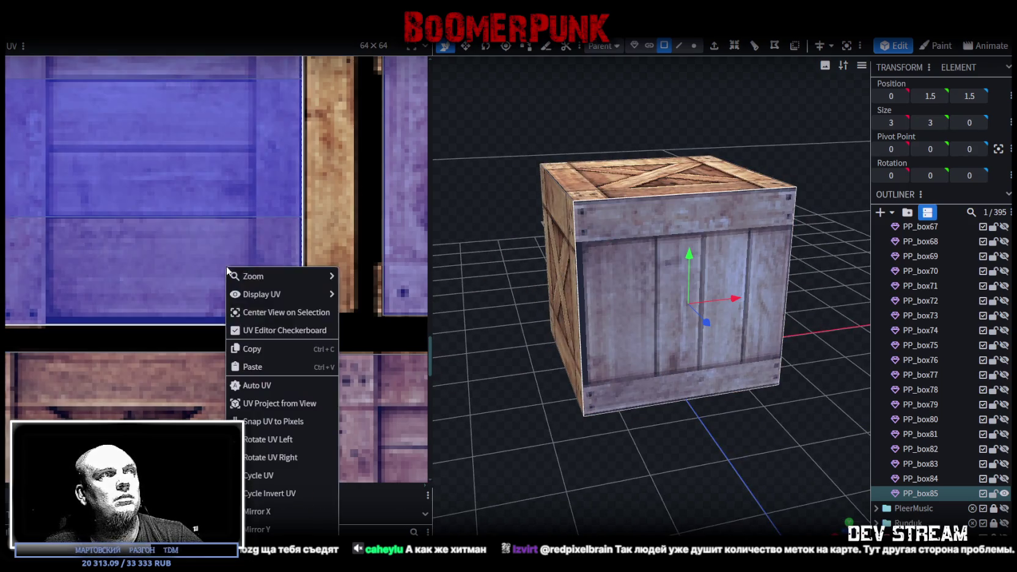
left_click(273, 457)
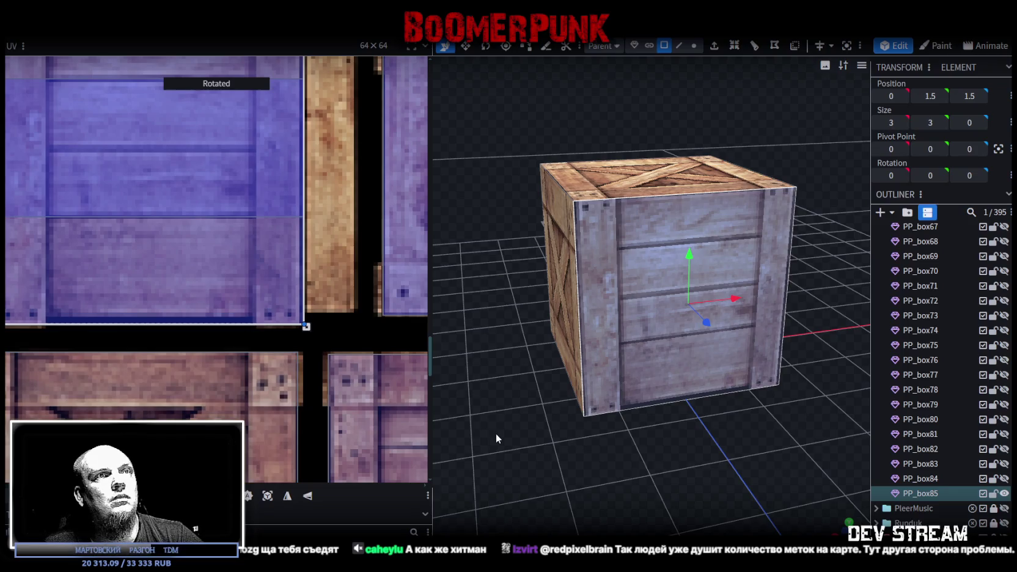
Step: Inspect the crate's faces and lid from above, then reselect the PP_box85 element
left_click_drag(563, 440, 788, 439)
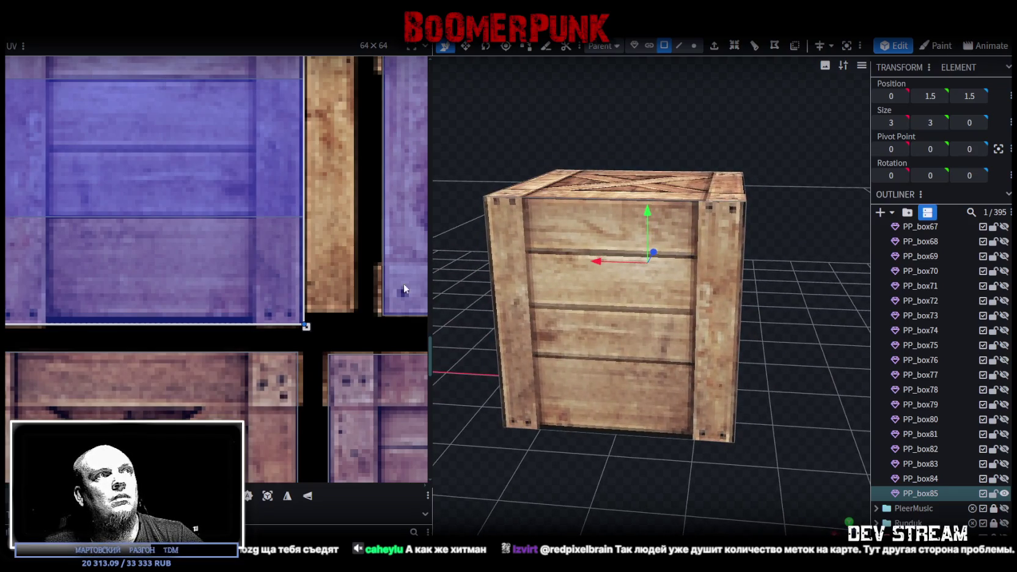
scroll(244, 249, "down", 3)
scroll(232, 235, "up", 2)
scroll(215, 220, "up", 3)
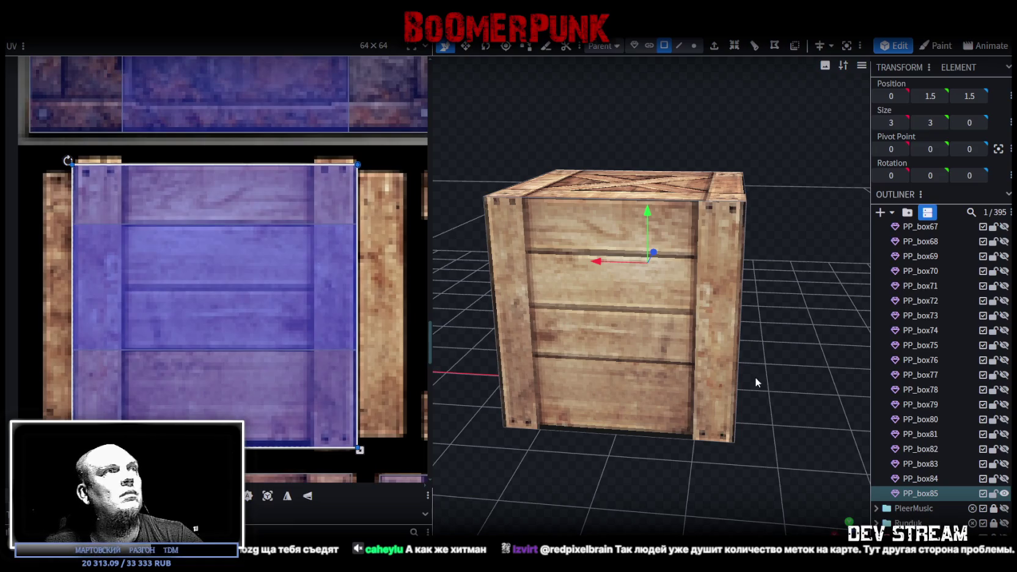
scroll(776, 397, "down", 2)
scroll(947, 475, "down", 4)
scroll(947, 474, "down", 1)
left_click(926, 517)
mouse_move(783, 397)
left_mouse_down()
mouse_move(585, 400)
mouse_move(544, 426)
mouse_move(535, 468)
mouse_move(618, 421)
left_mouse_up()
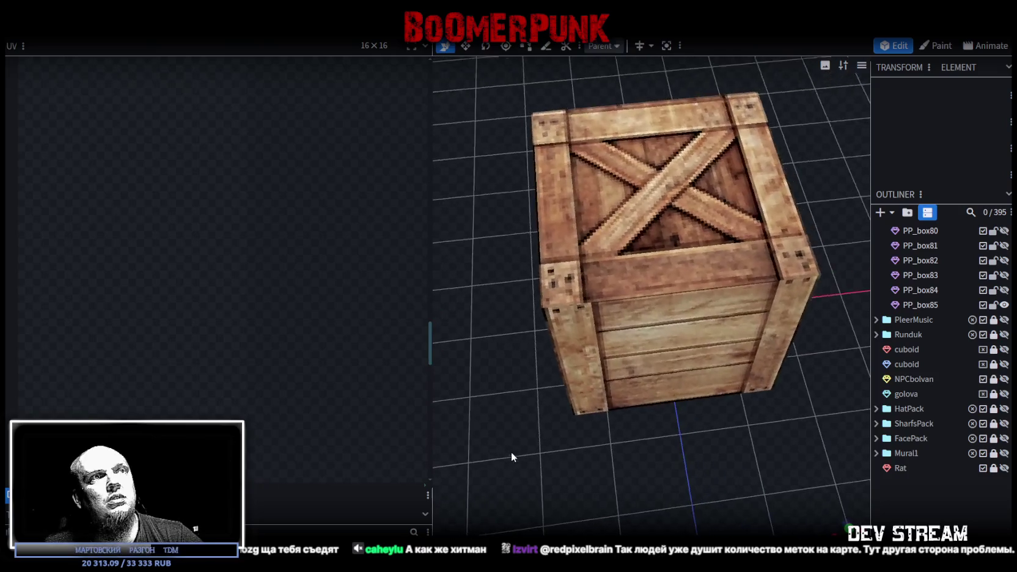
left_click(648, 342)
mouse_move(648, 342)
left_mouse_down()
mouse_move(688, 433)
mouse_move(738, 425)
mouse_move(712, 424)
left_mouse_up()
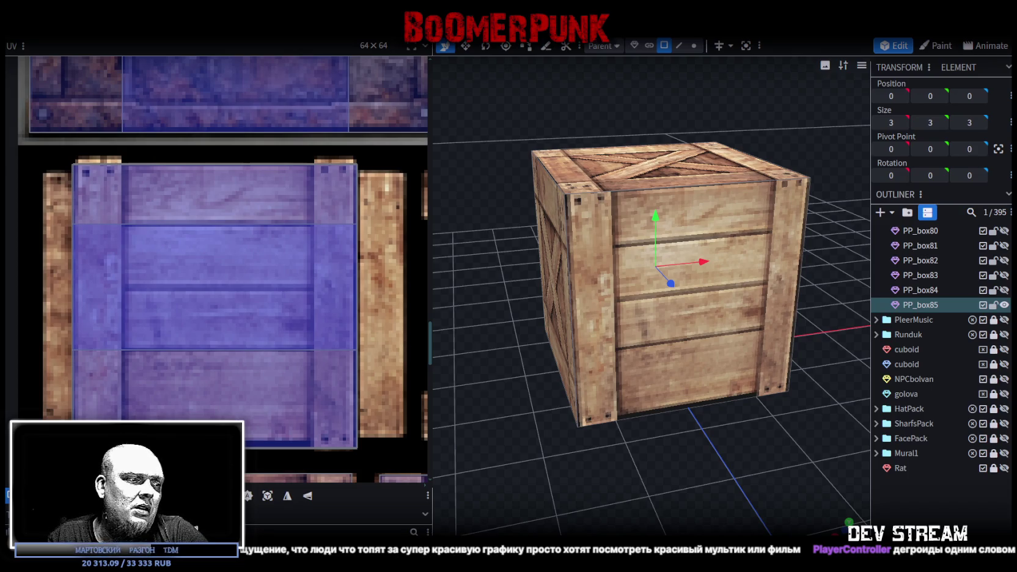
Step: Switch to Unity and run the test scene with the Game view maximized
key("alt+Tab")
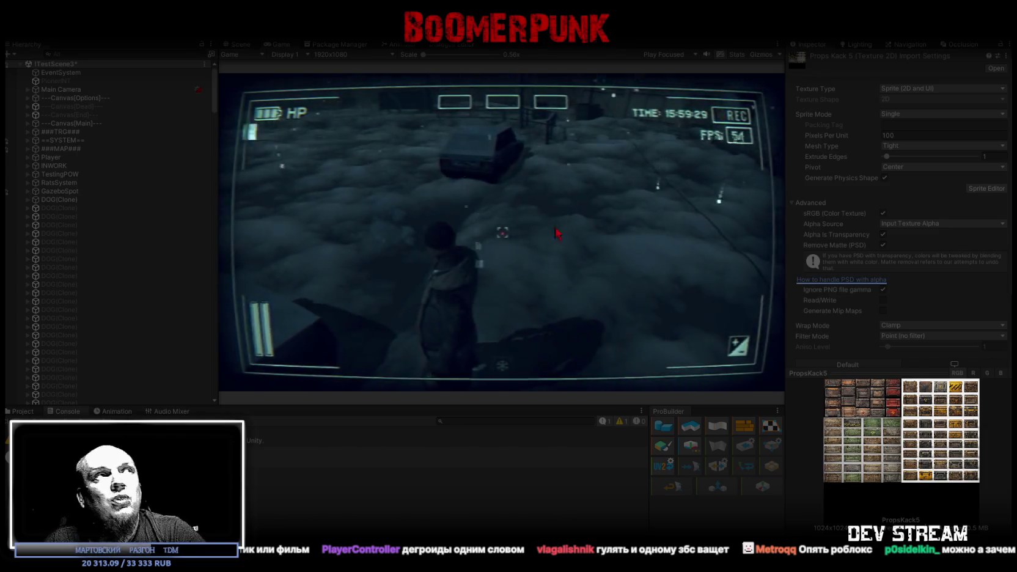
double_click(282, 47)
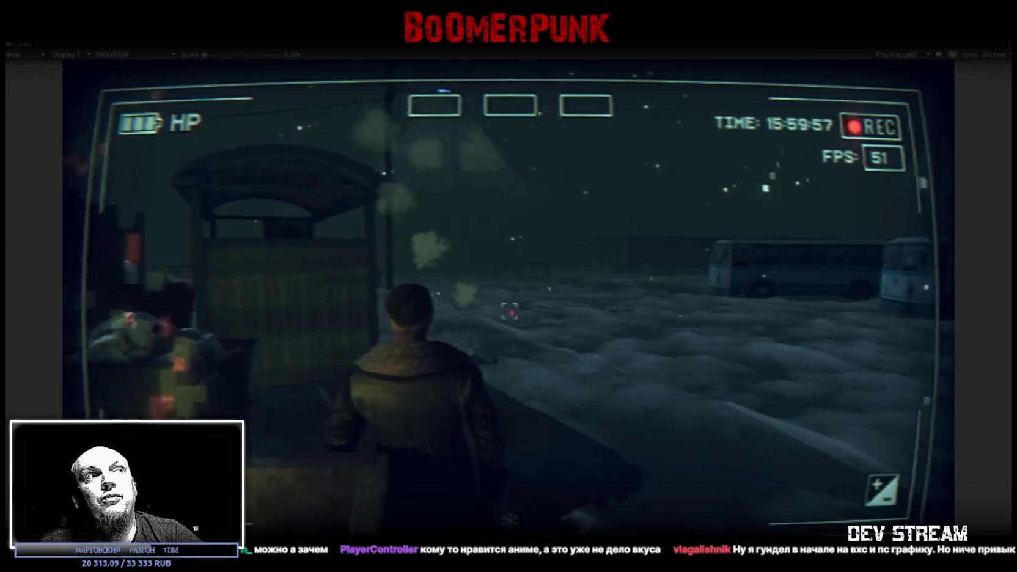
key("Escape")
key("Escape")
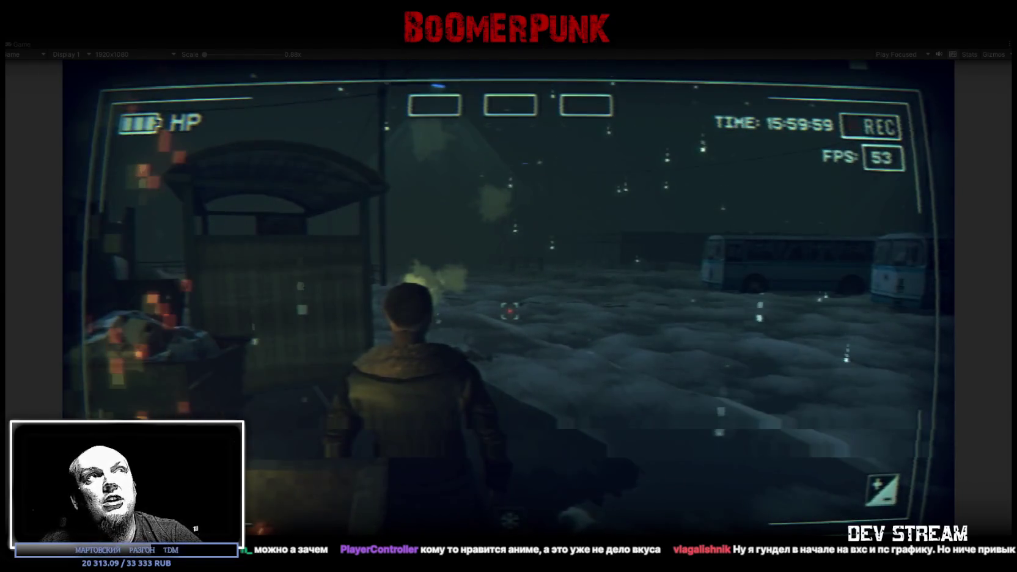
Step: Stop play mode using the toolbar Play button
left_click(491, 44)
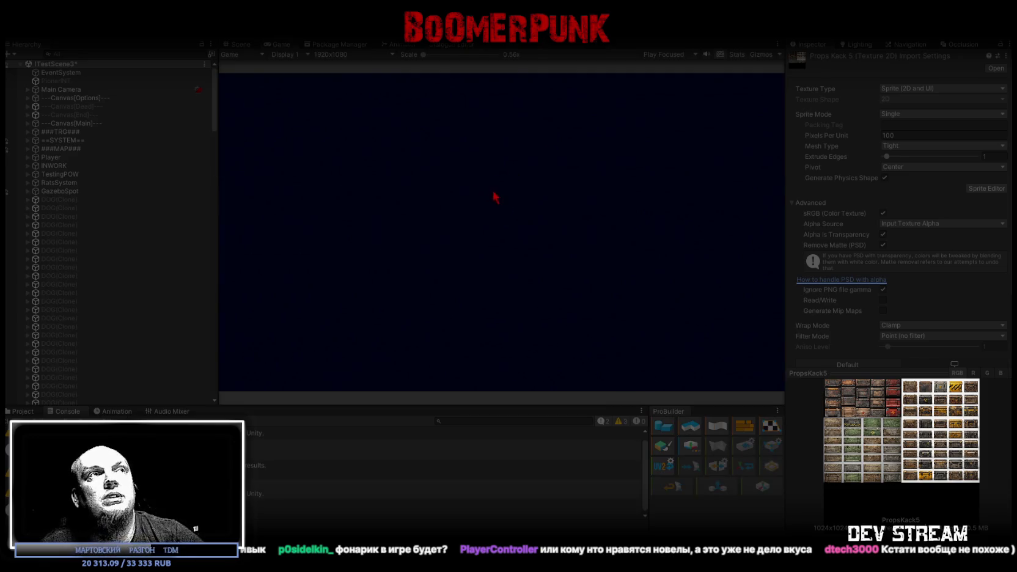
Step: Maximize the Game view and raise the in-game Video contrast to maximum
double_click(278, 45)
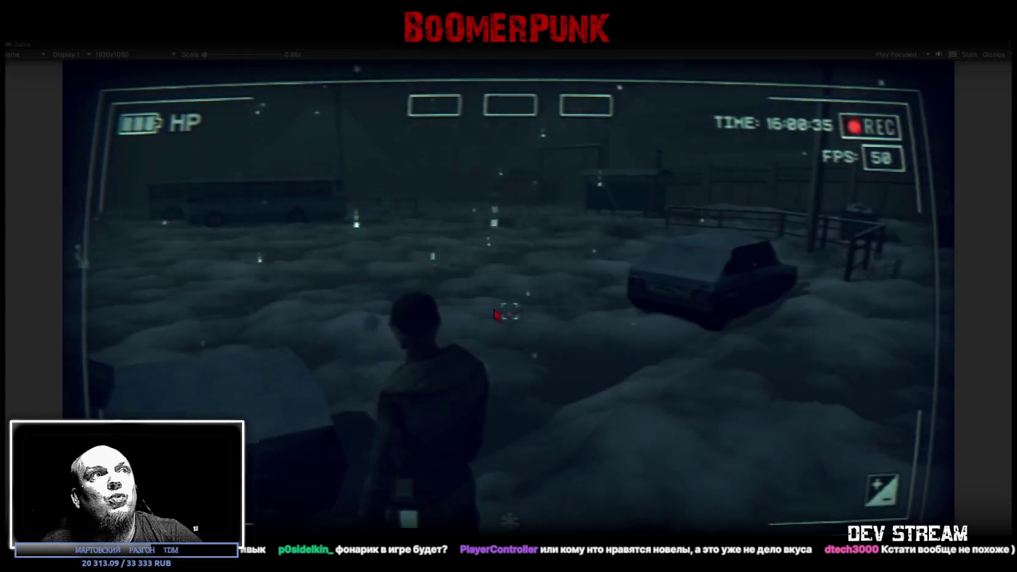
key("Escape")
left_click(617, 198)
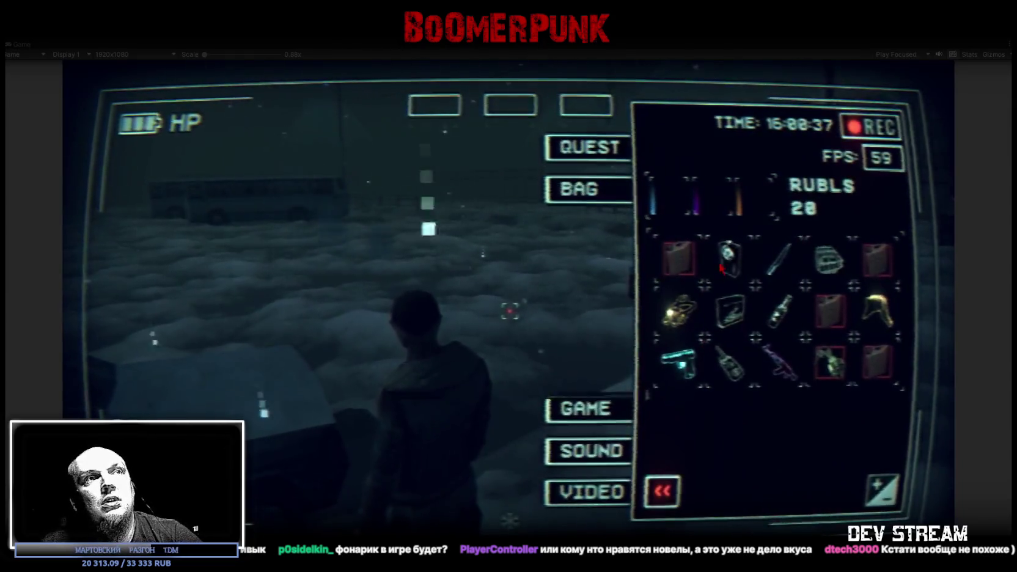
left_click(602, 492)
mouse_move(771, 312)
left_mouse_down()
mouse_move(721, 312)
mouse_move(875, 313)
left_mouse_up()
key("Escape")
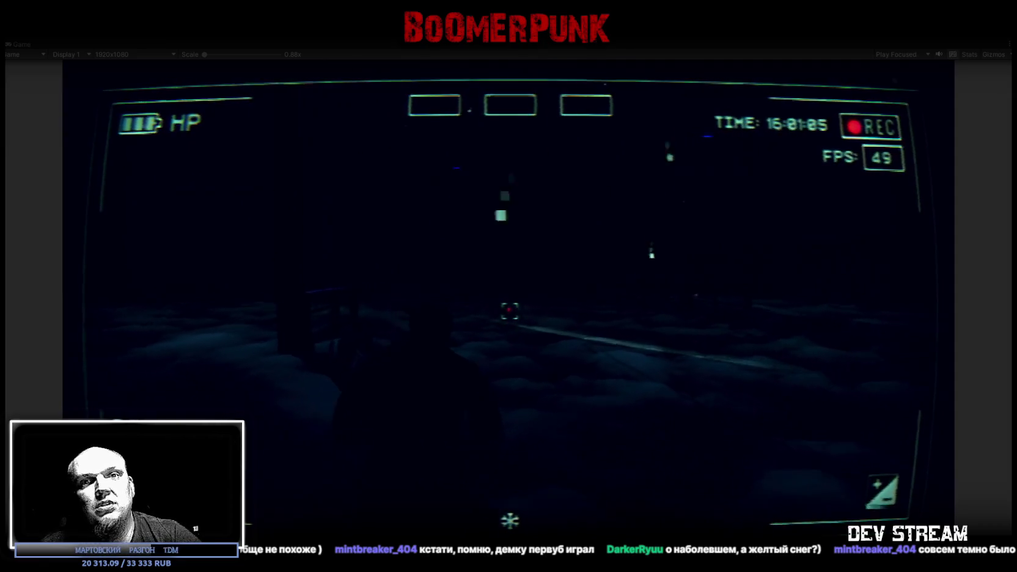
Step: Lower the in-game contrast to about half and stop play mode with Ctrl+P
right_click(576, 314)
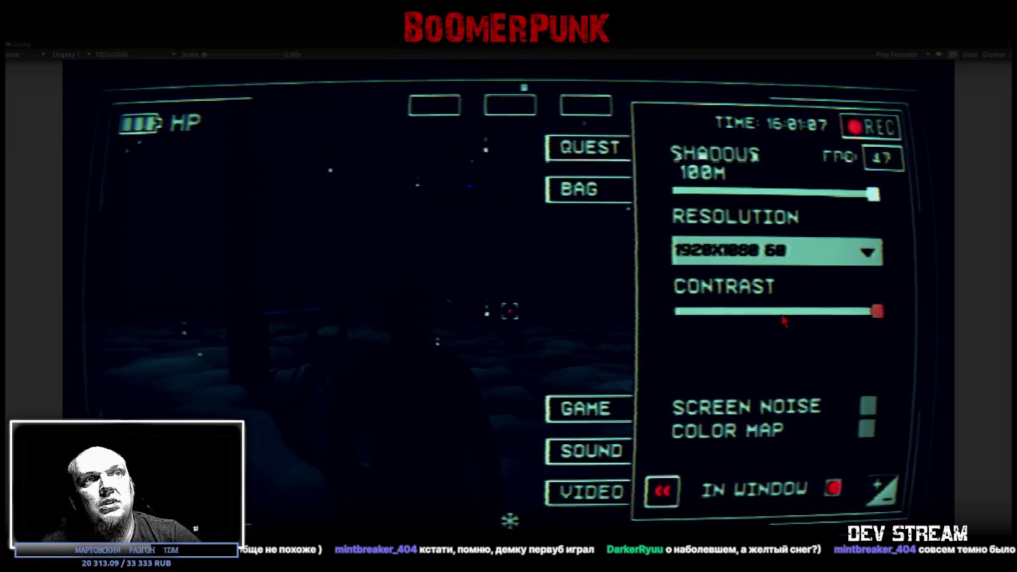
left_click_drag(876, 312, 739, 313)
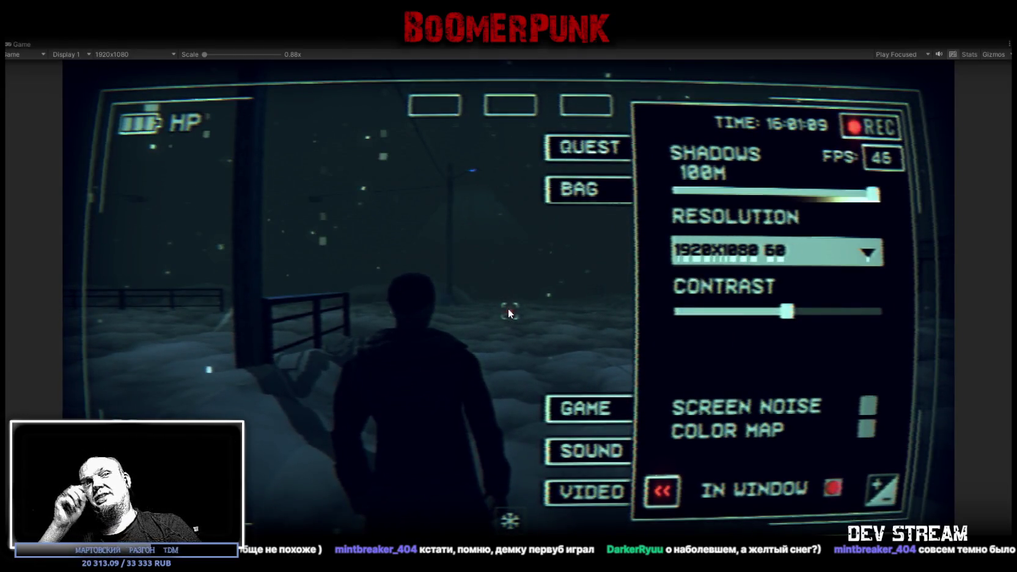
key("ctrl+p")
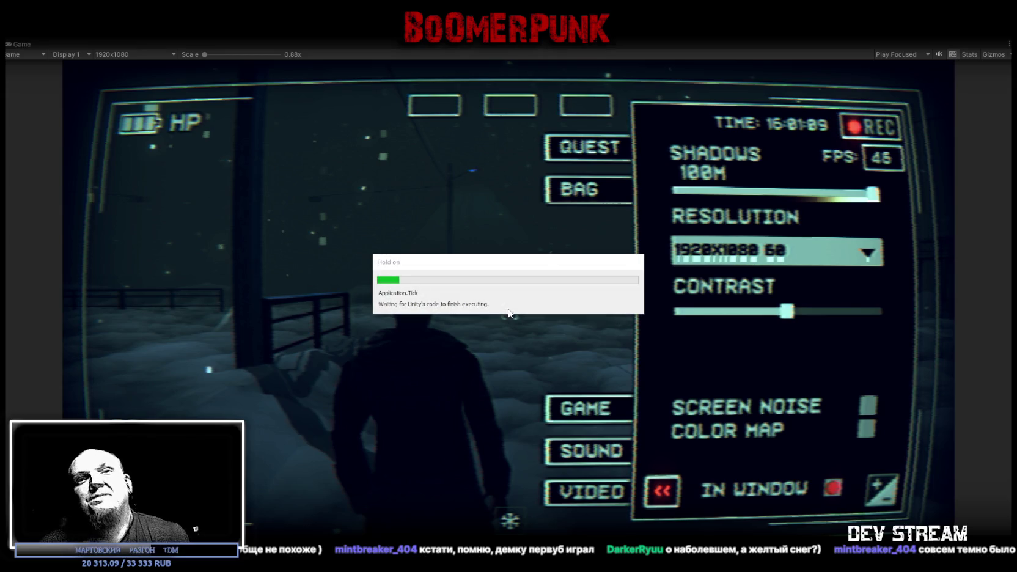
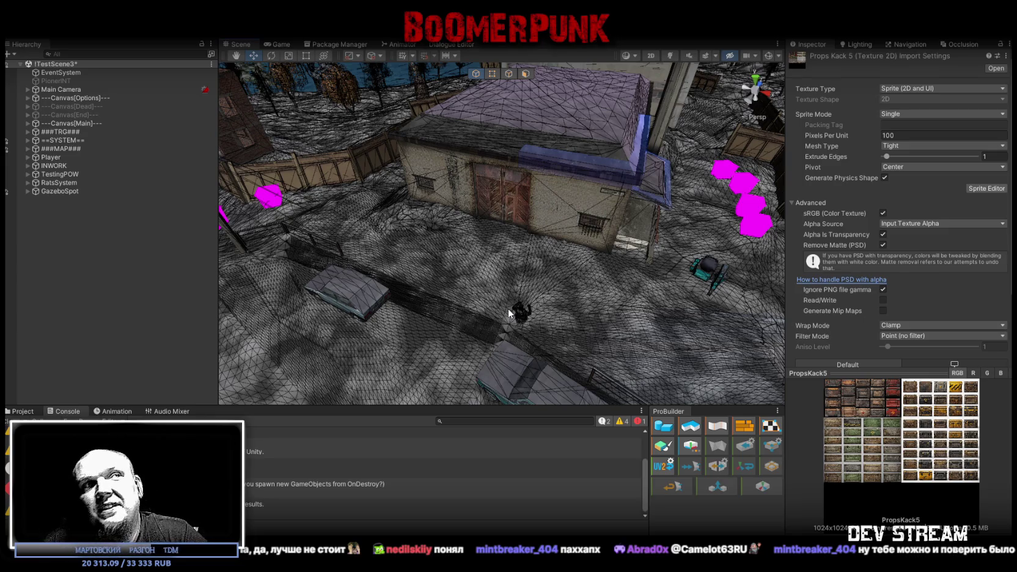
Step: Fly the scene camera across the town toward the fences and up to a raised overview
right_click_drag(640, 215, 263, 182)
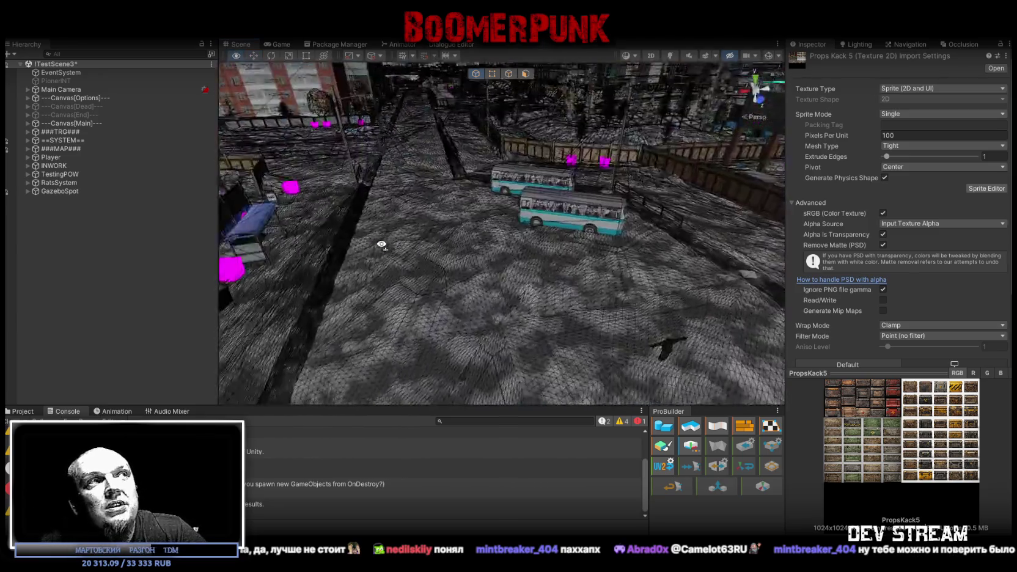
mouse_move(264, 182)
right_mouse_down()
mouse_move(164, 183)
mouse_move(51, 155)
mouse_move(995, 159)
right_mouse_up()
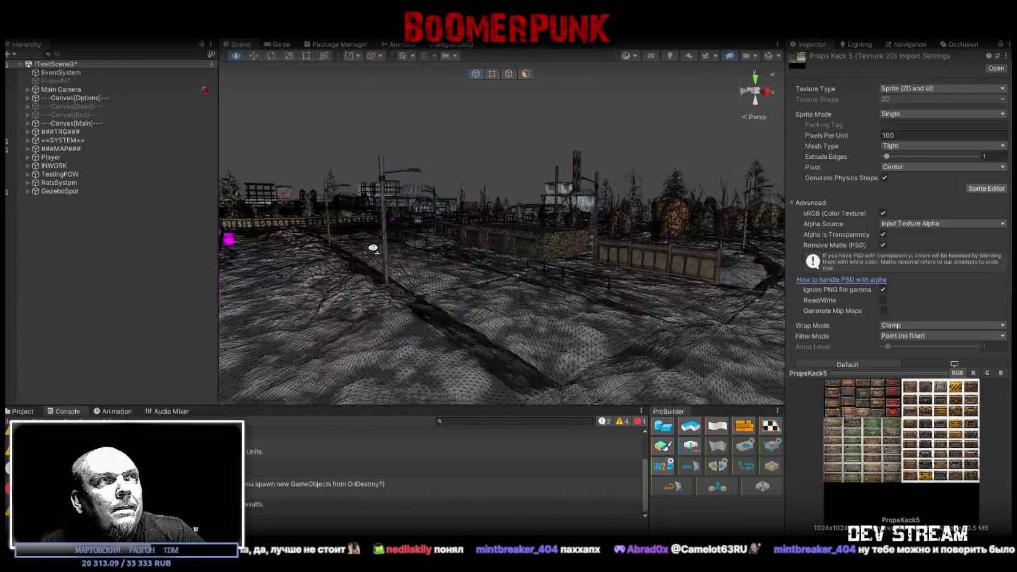
mouse_move(342, 251)
right_mouse_down()
mouse_move(377, 274)
mouse_move(515, 286)
mouse_move(447, 269)
mouse_move(434, 314)
mouse_move(670, 262)
mouse_move(772, 259)
mouse_move(720, 252)
mouse_move(620, 290)
mouse_move(341, 276)
mouse_move(568, 271)
mouse_move(331, 162)
mouse_move(511, 183)
mouse_move(452, 259)
mouse_move(544, 273)
mouse_move(411, 243)
mouse_move(587, 275)
right_mouse_up()
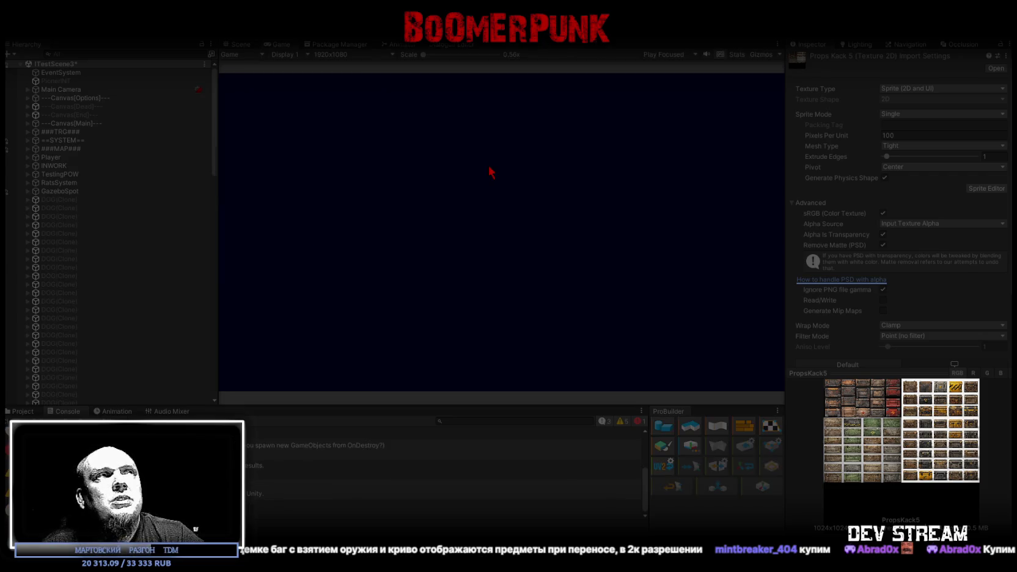
Step: Maximize the running Game view and set its resolution to 3840x1080
double_click(280, 44)
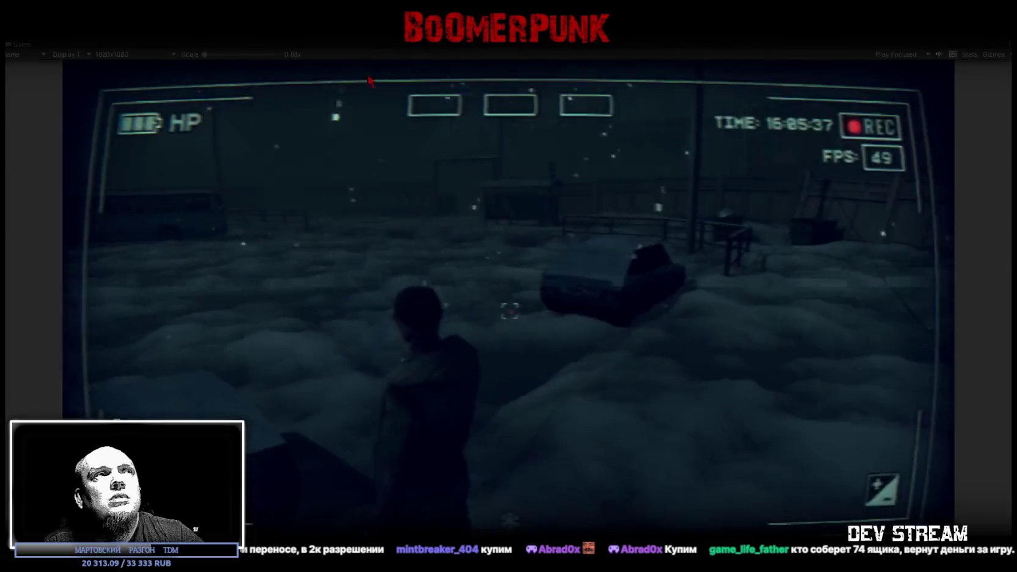
left_click(125, 54)
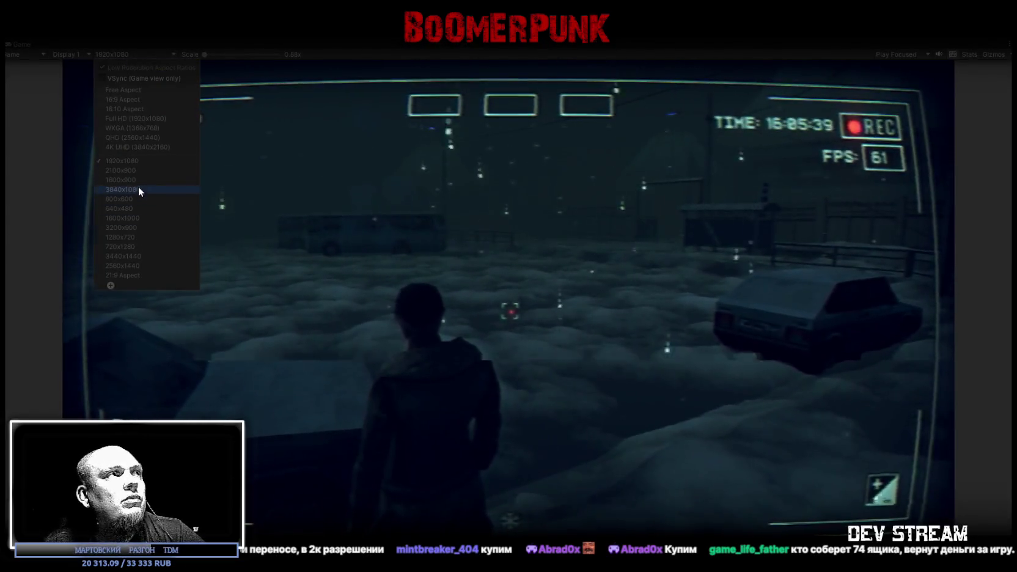
left_click(138, 187)
Step: Move two bag items into quickbar slots 1 and 2, then switch on night vision
key("Tab")
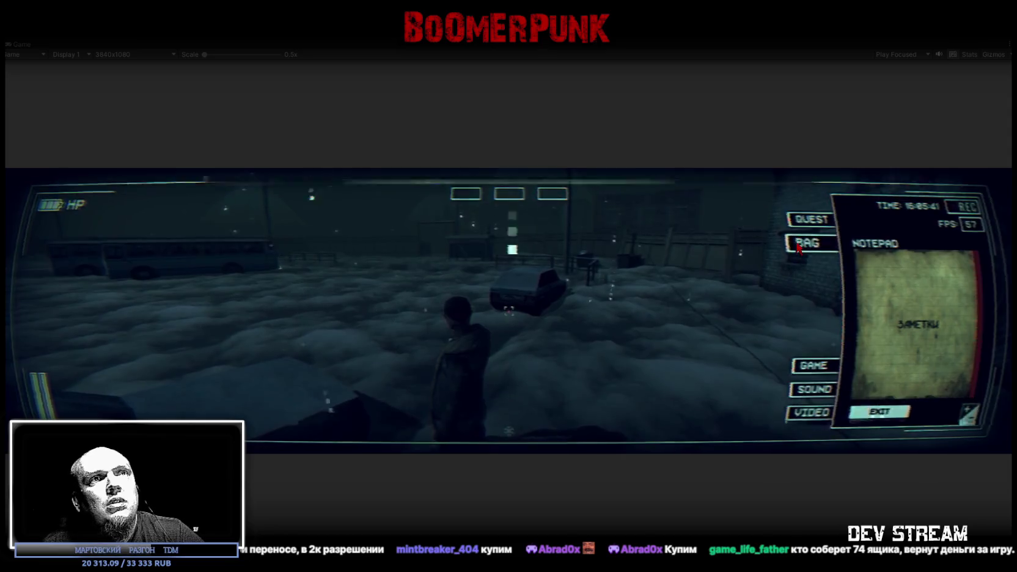
left_click(809, 243)
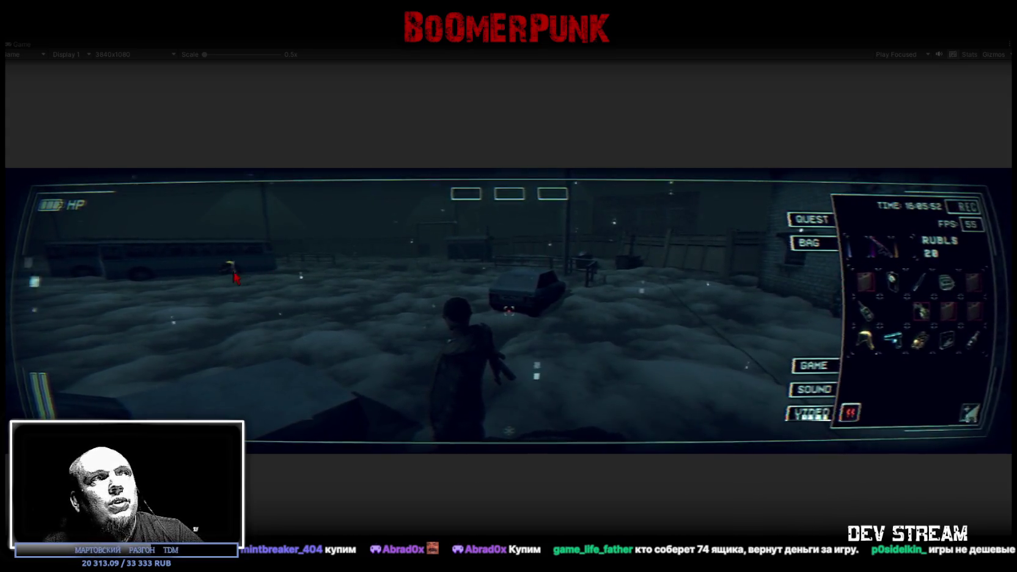
left_click_drag(892, 278, 466, 193)
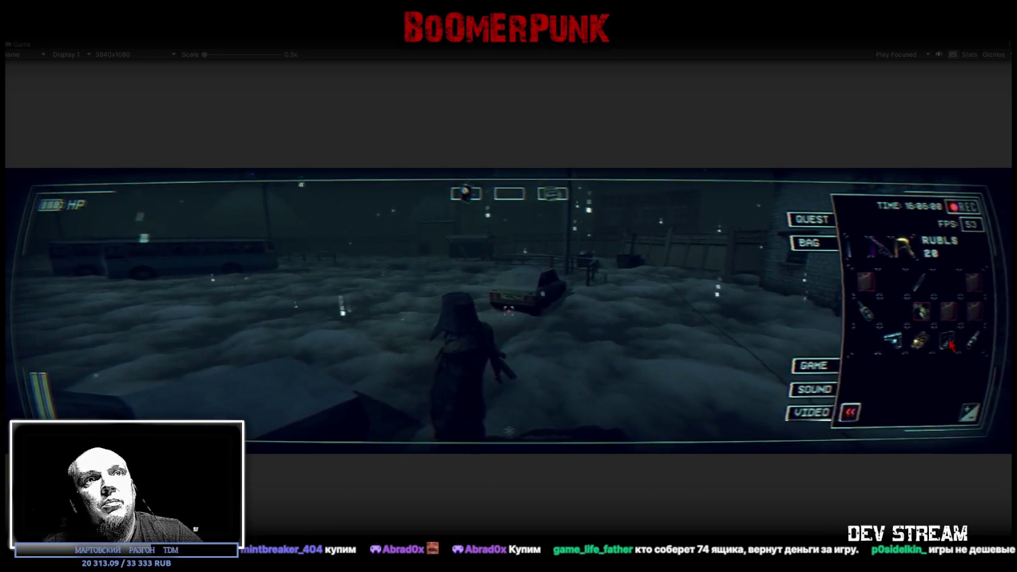
left_click_drag(518, 203, 532, 212)
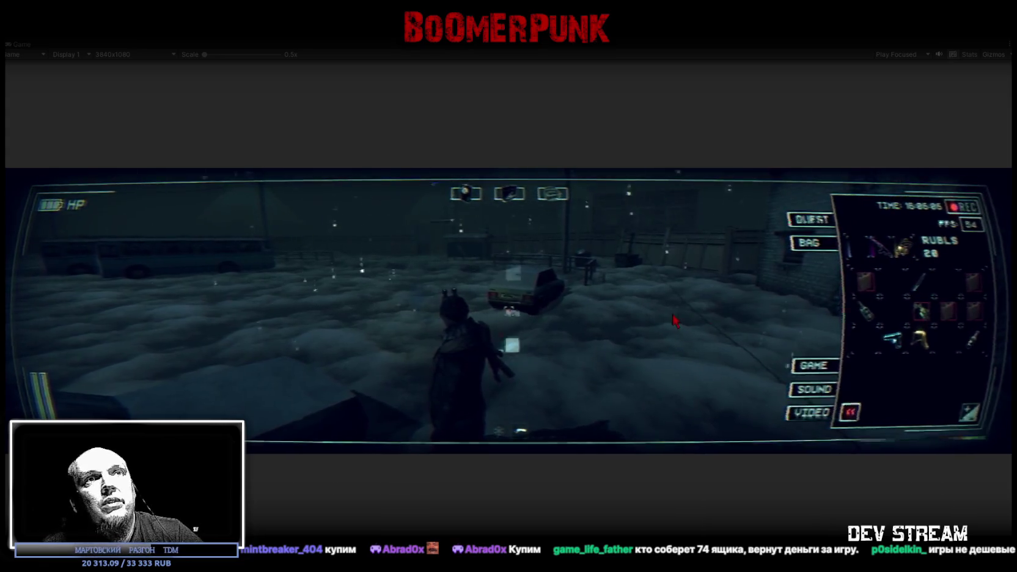
key("Tab")
key("n")
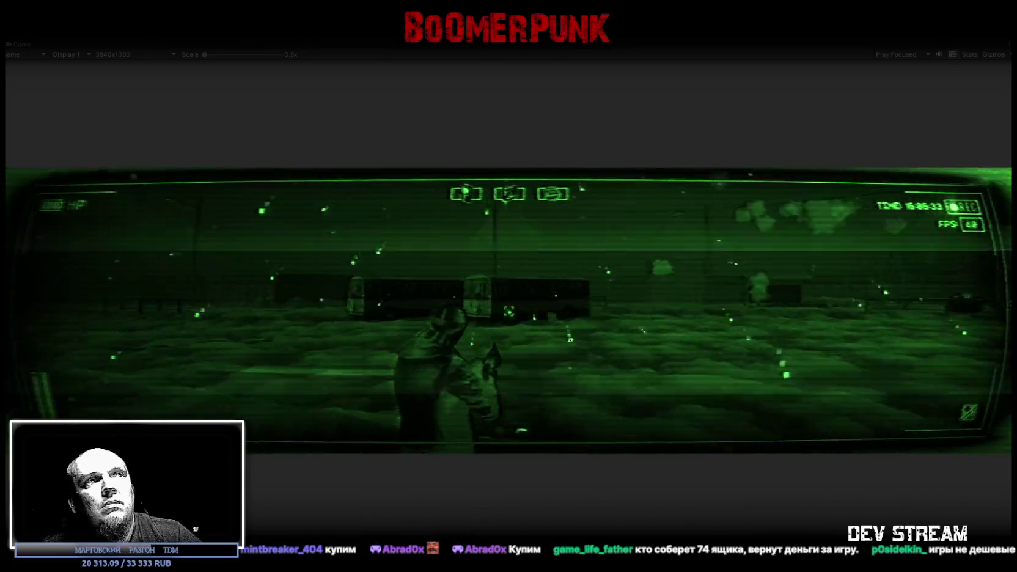
Step: Switch the Game view resolution back to 1920x1080
key("Tab")
left_click(138, 55)
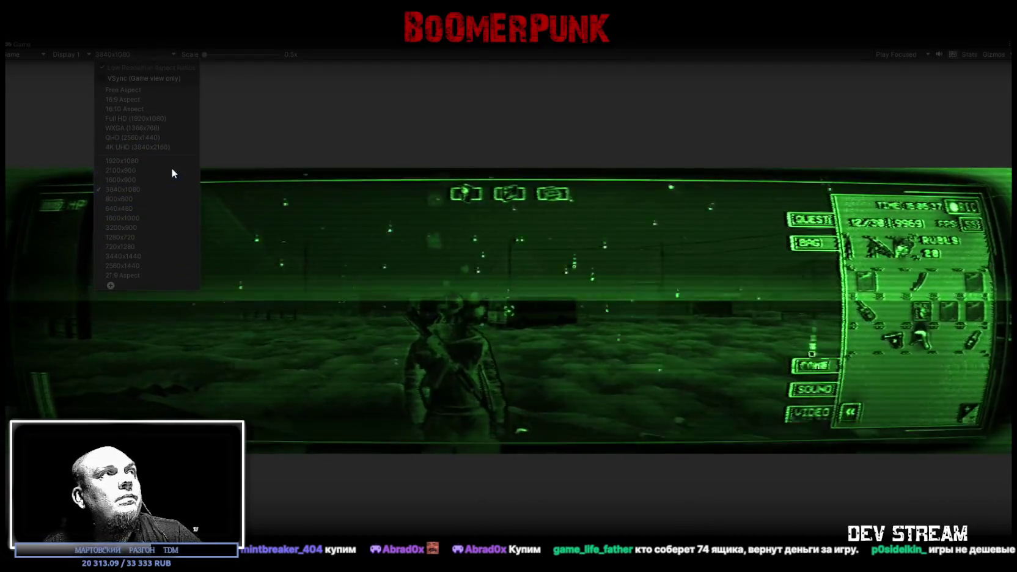
left_click(171, 161)
key("Tab")
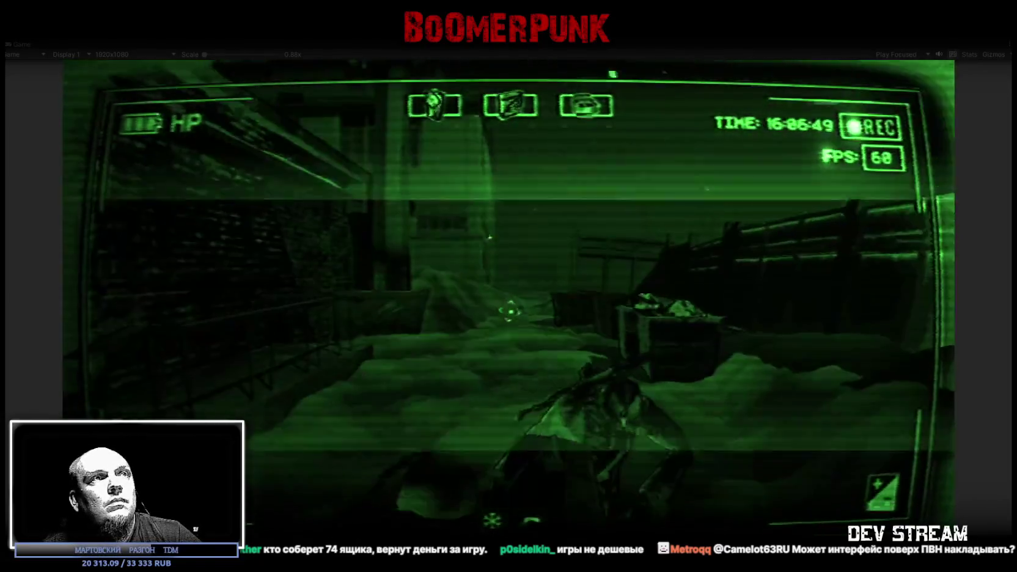
Step: Use up the keys item from the bag inventory
key("Tab")
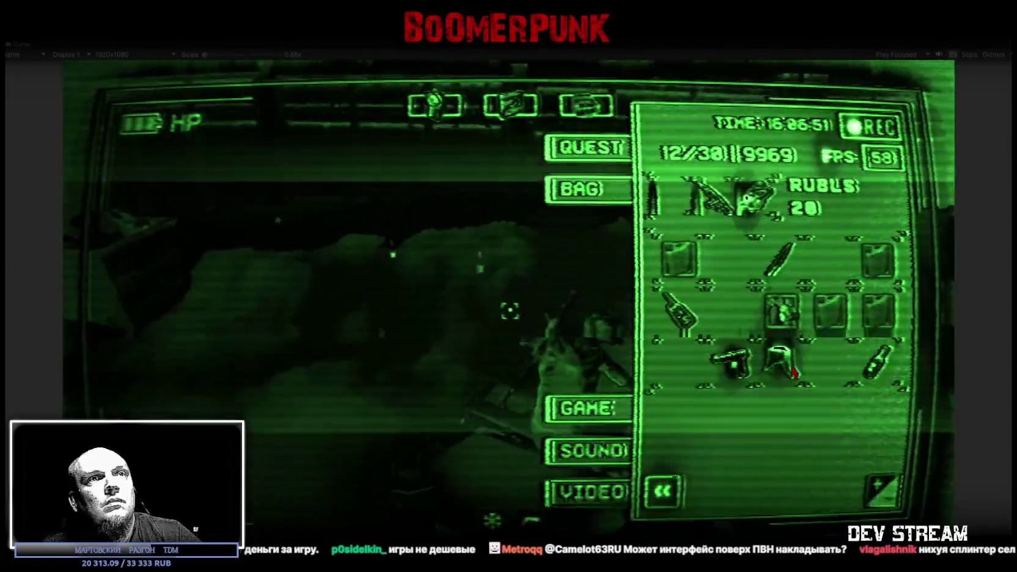
left_click(782, 310)
left_click(737, 489)
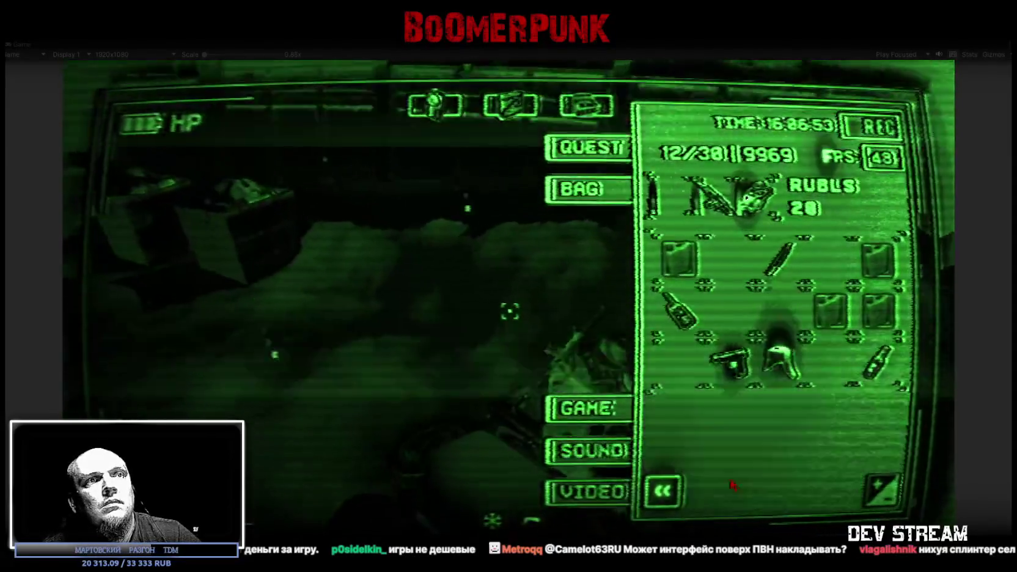
key("Tab")
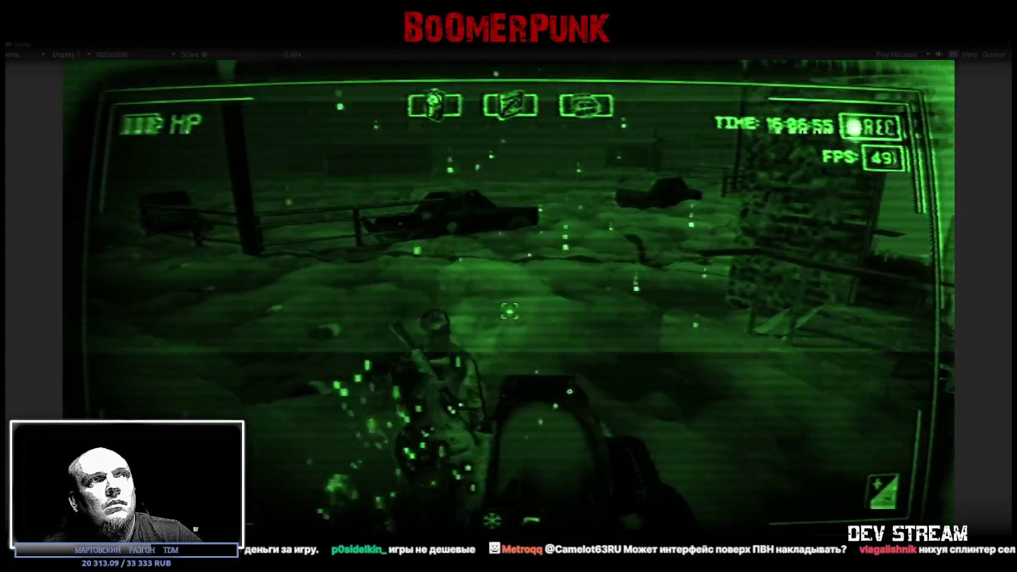
Step: Walk the character forward past the car and fence toward the parked van
key("w")
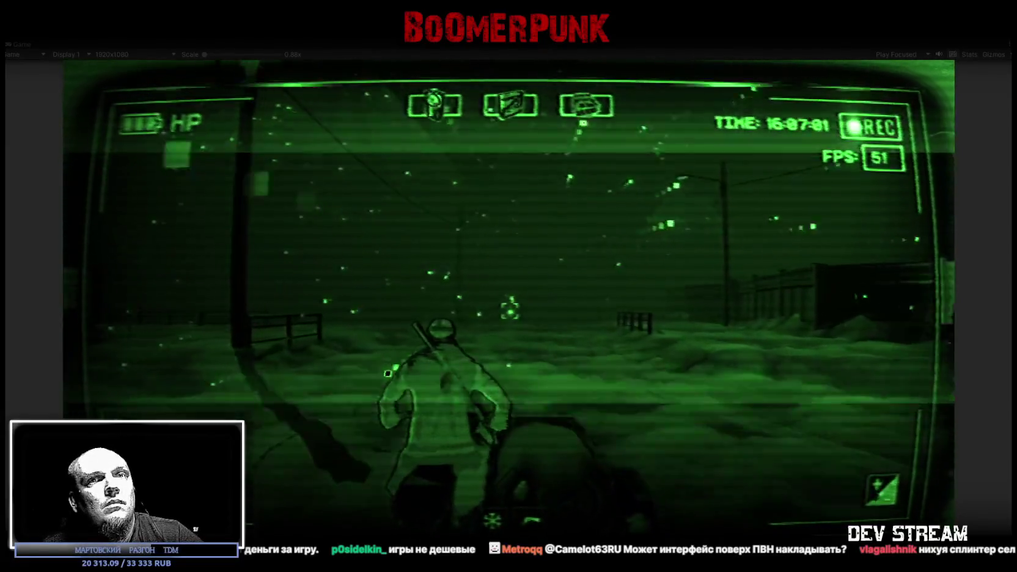
key("w")
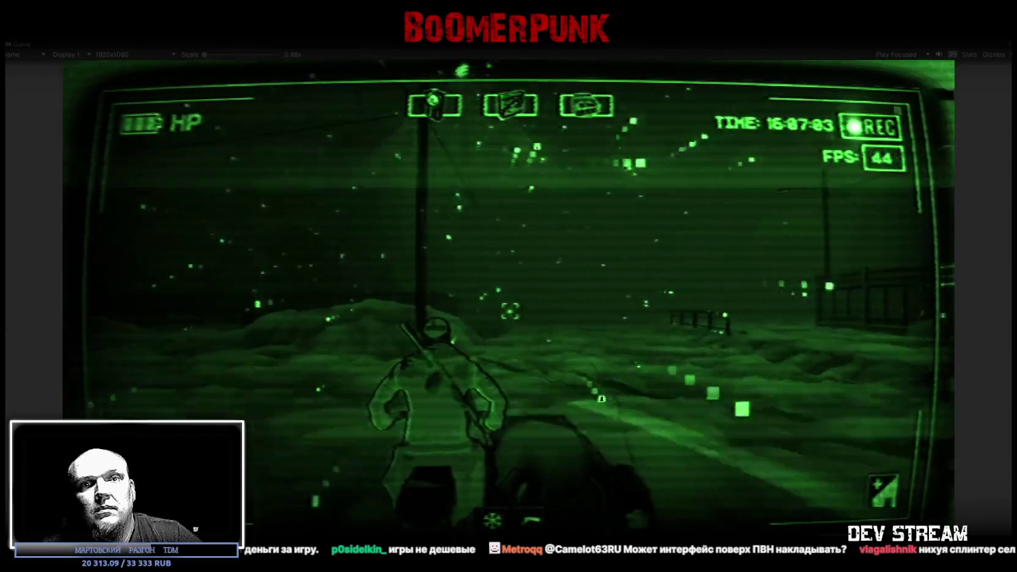
key("w")
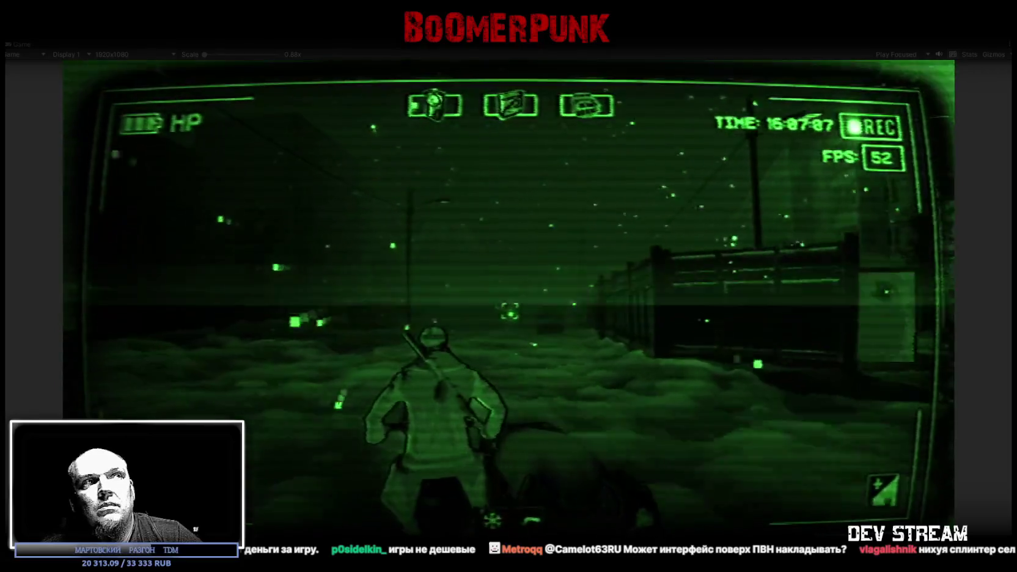
key("w")
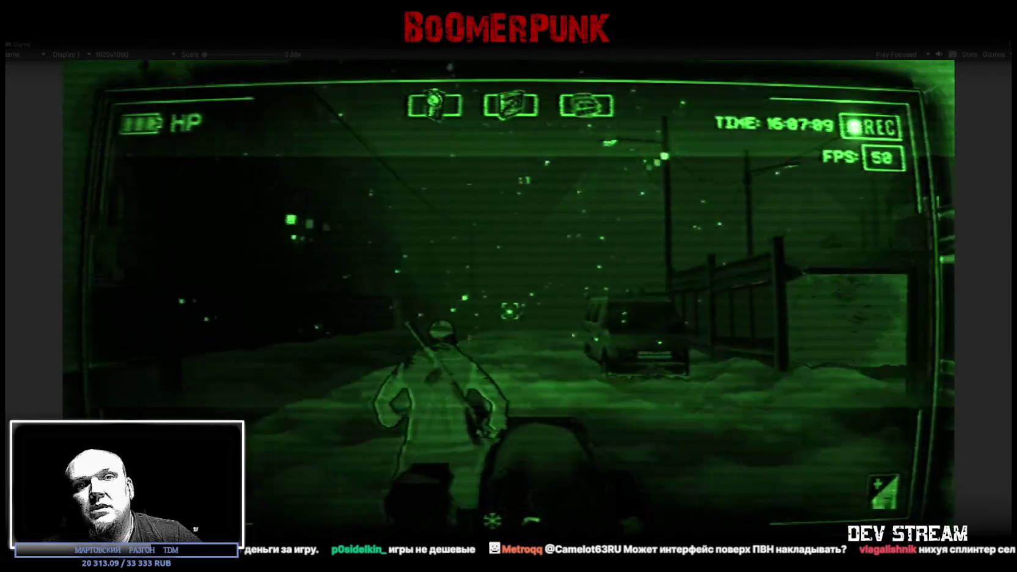
key("w")
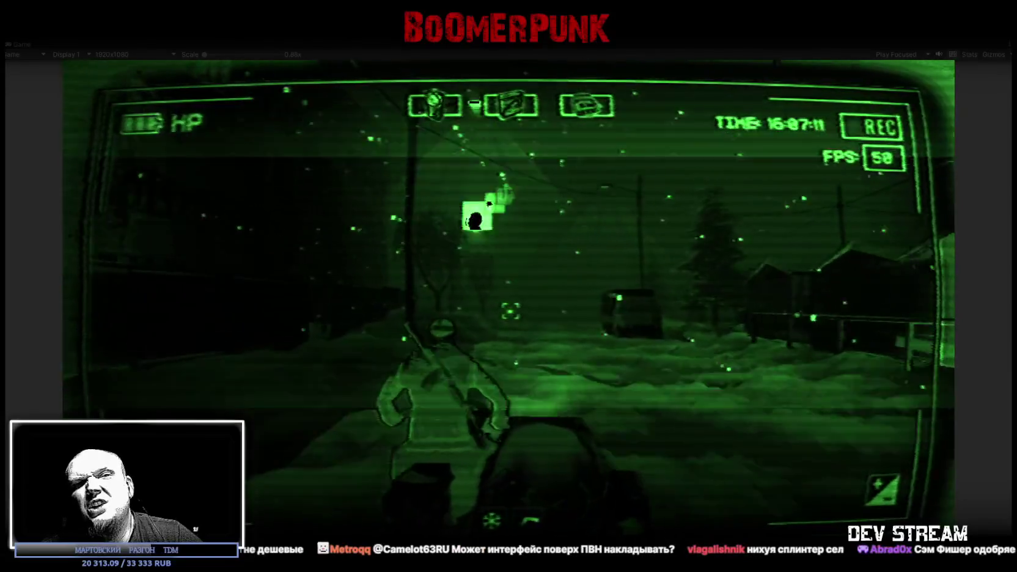
key("w")
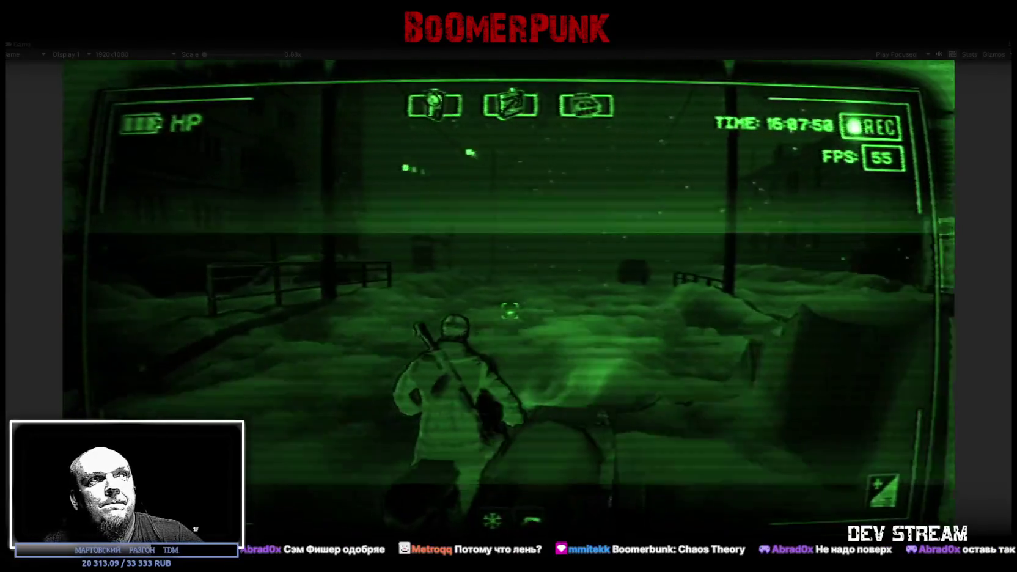
Step: Open and close the inventory panel, toggle night vision, then reopen the inventory
key("Tab")
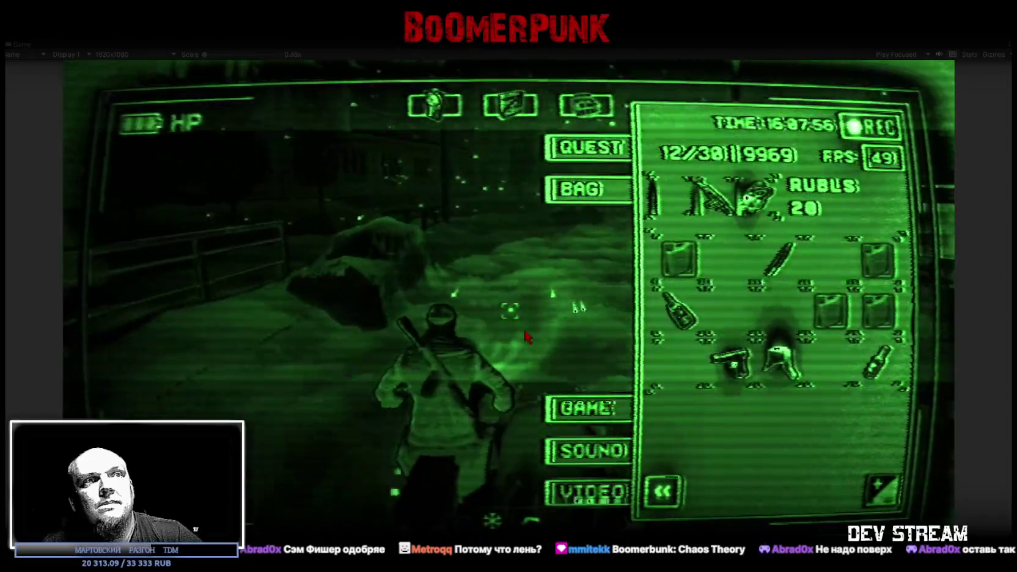
key("Tab")
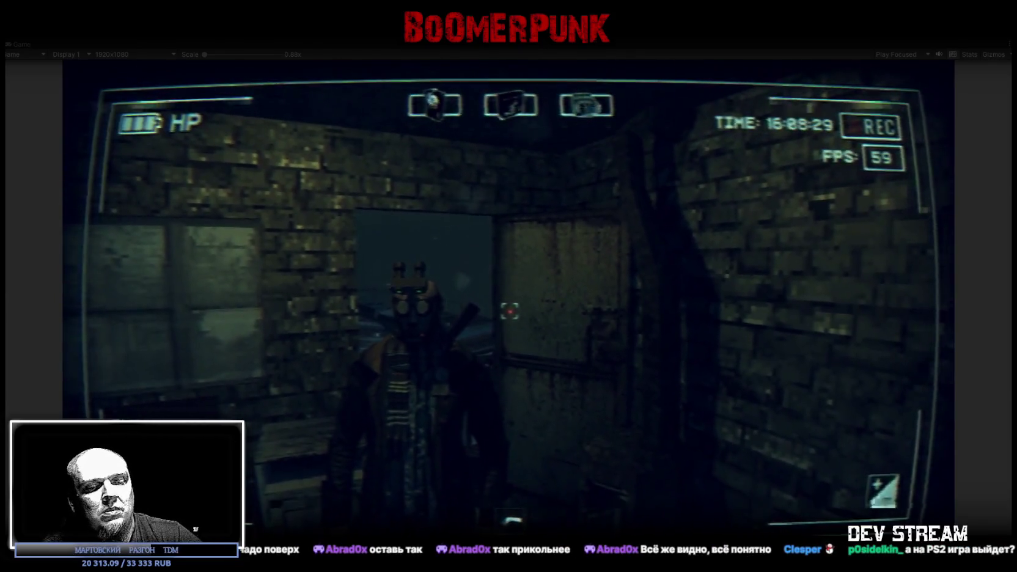
key("n")
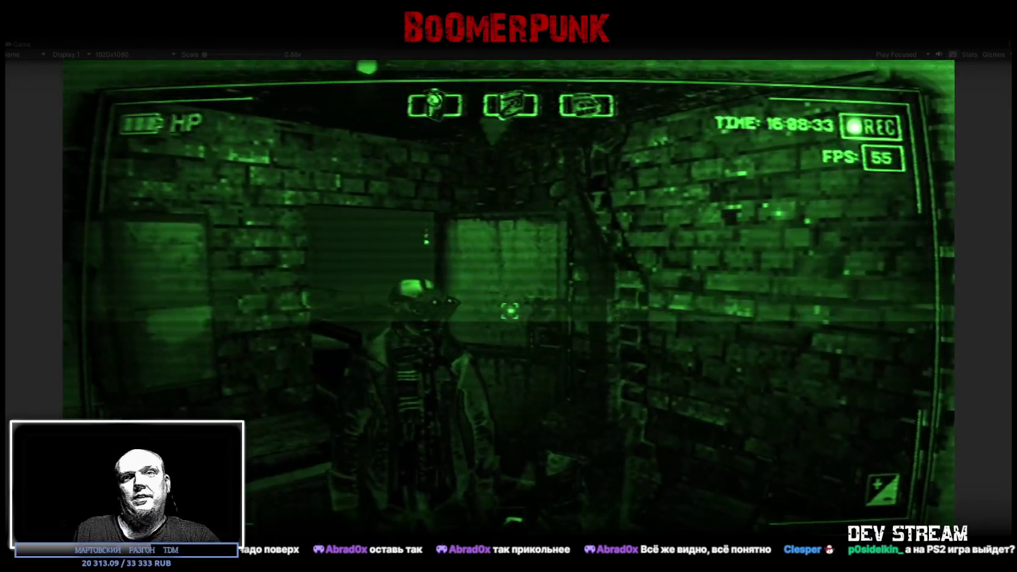
key("Tab")
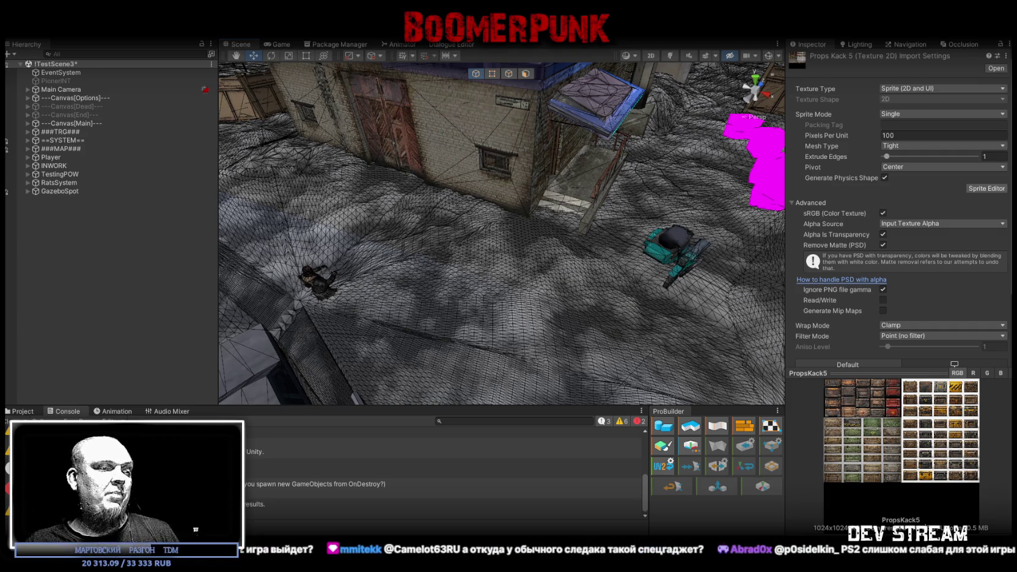
Step: Switch to Blockbench and orbit and zoom the view around the wooden crate model
key("alt+Tab")
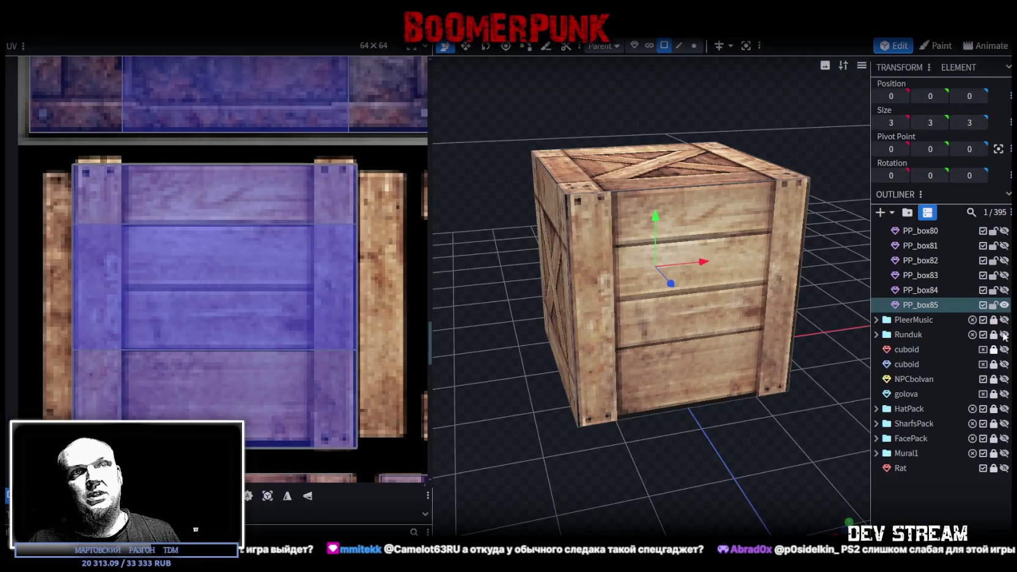
scroll(616, 427, "down", 5)
mouse_move(616, 427)
left_mouse_down()
mouse_move(767, 415)
mouse_move(605, 449)
left_mouse_up()
scroll(767, 417, "up", 3)
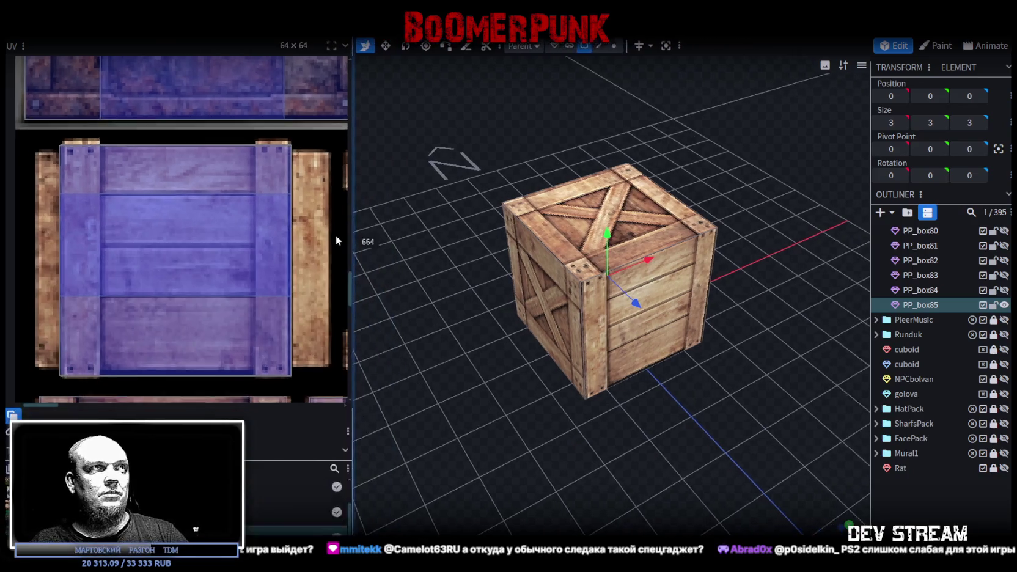
left_click_drag(432, 219, 333, 236)
scroll(269, 278, "down", 3)
scroll(96, 283, "down", 2)
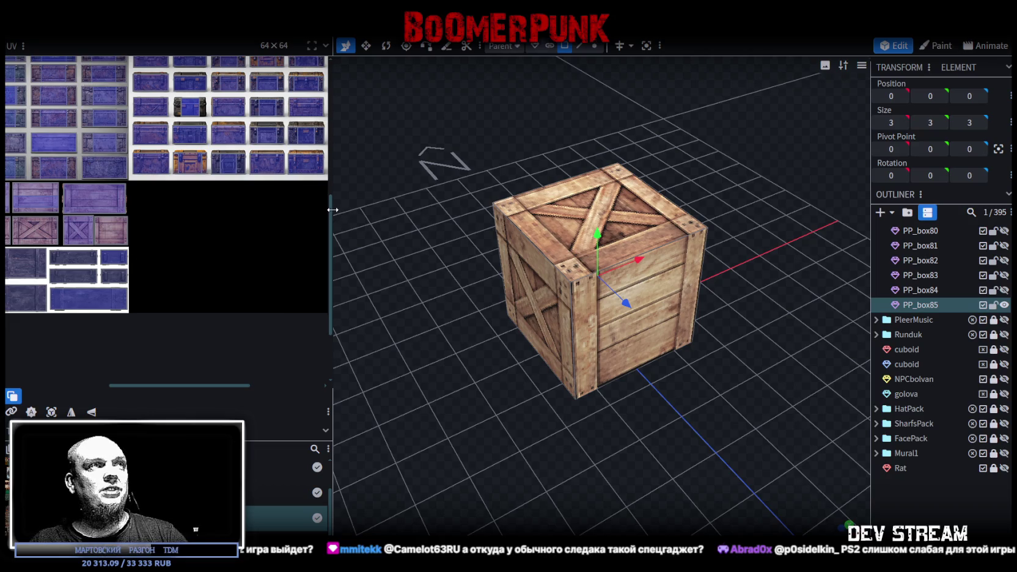
Step: Widen the UV editor panel to display the full crate texture atlas
left_click_drag(333, 212, 416, 267)
left_click_drag(535, 267, 574, 269)
scroll(352, 375, "down", 3)
scroll(336, 374, "down", 1)
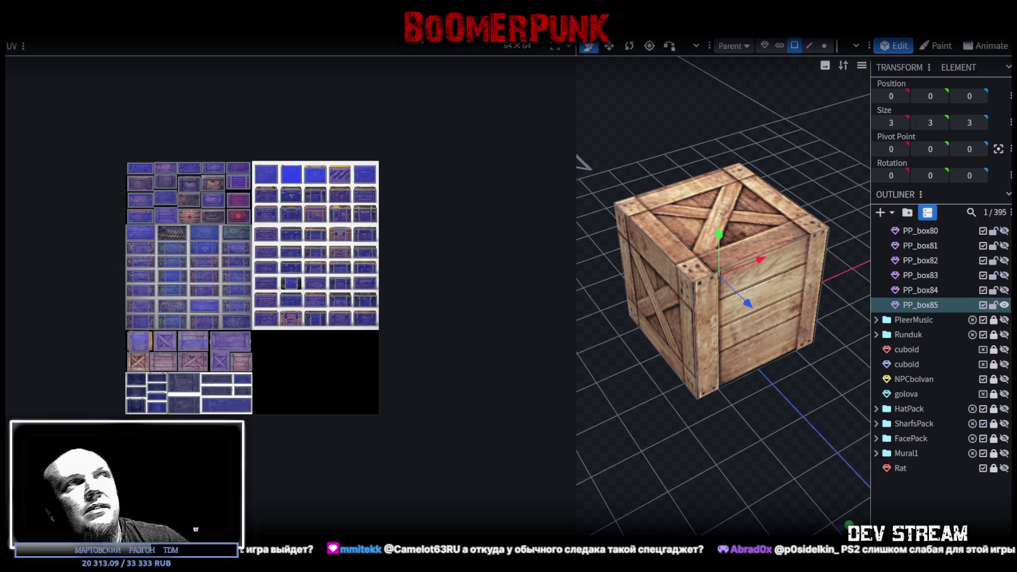
Step: Hide the Blockbench window with Super+D to bring Unity back into view
key("super+d")
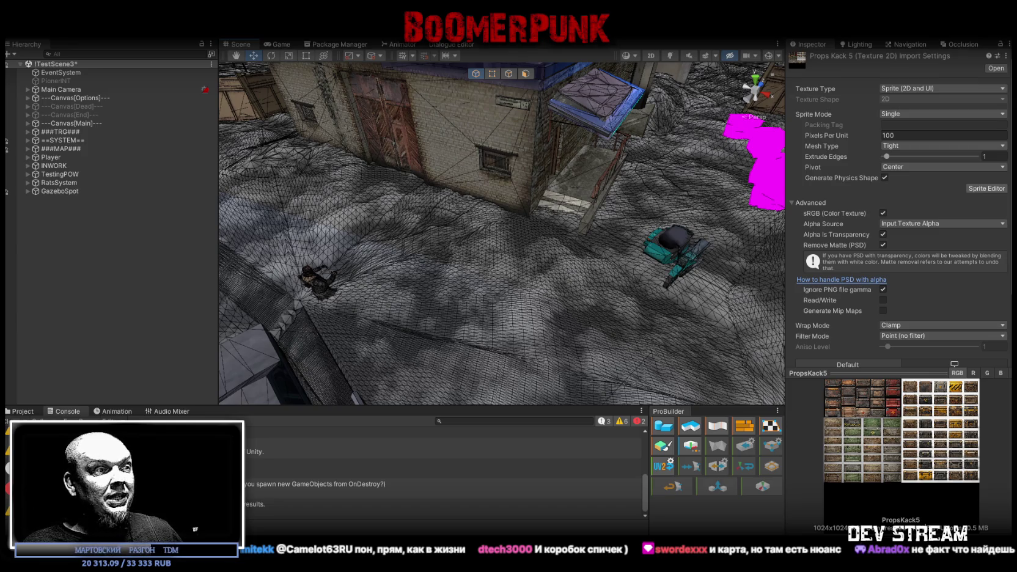
Step: Fly the scene camera past the fences and trees to a close view of the wooden cross
mouse_move(549, 183)
right_mouse_down()
mouse_move(709, 182)
mouse_move(544, 278)
mouse_move(506, 326)
mouse_move(633, 324)
mouse_move(607, 351)
mouse_move(631, 371)
mouse_move(628, 328)
right_mouse_up()
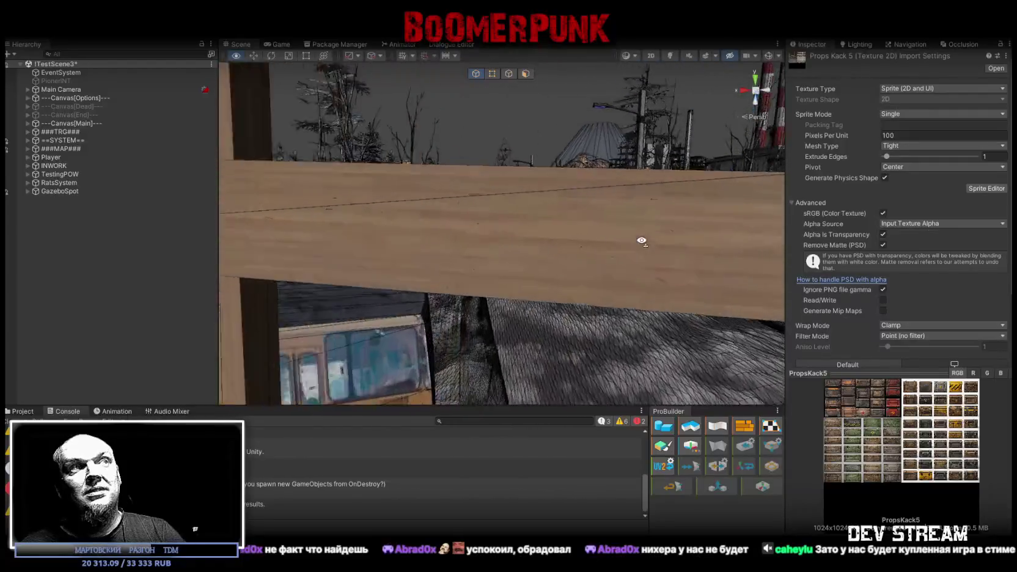
right_click_drag(627, 328, 642, 238)
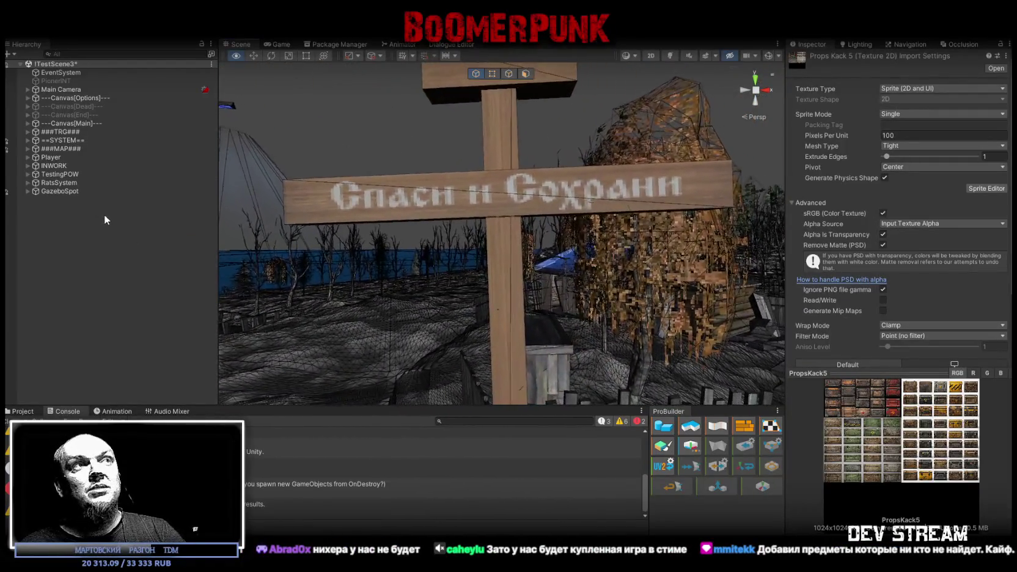
mouse_move(263, 306)
right_mouse_down()
mouse_move(288, 333)
mouse_move(719, 210)
mouse_move(691, 276)
right_mouse_up()
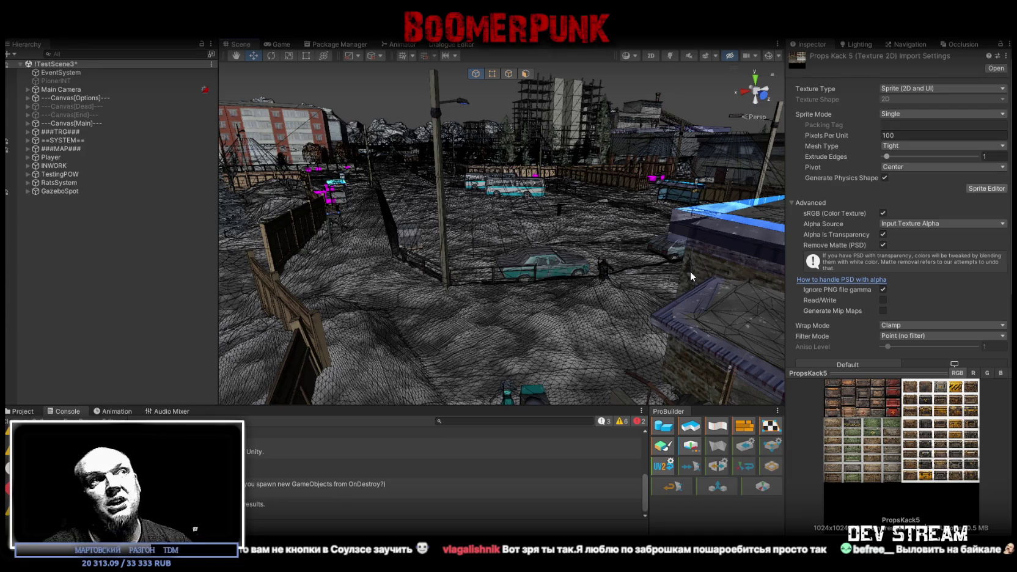
Step: Fly the scene camera over the buildings and harbour, turning toward the buses
mouse_move(689, 271)
right_mouse_down()
mouse_move(554, 221)
mouse_move(654, 220)
mouse_move(607, 237)
right_mouse_up()
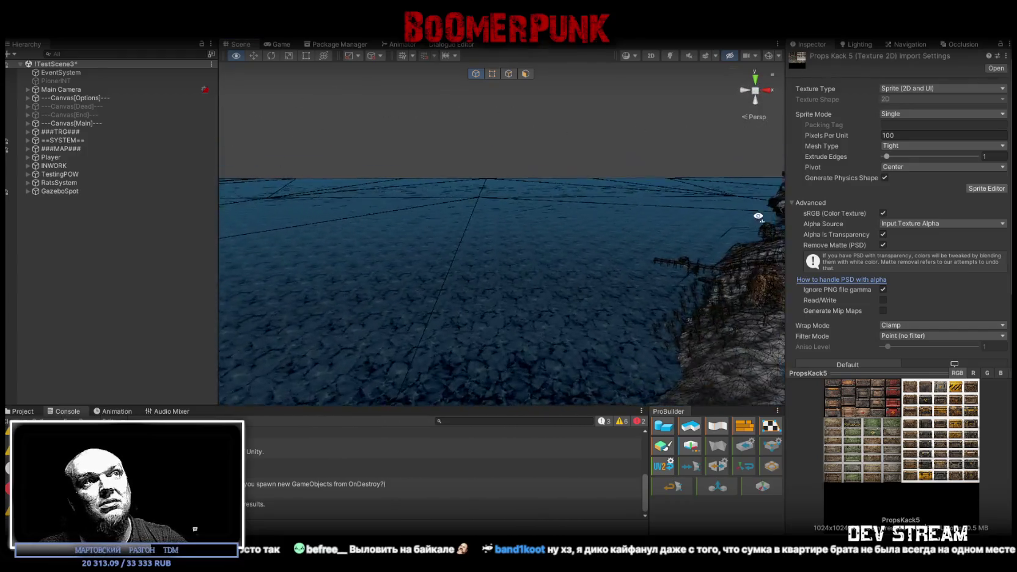
right_click_drag(608, 237, 124, 232)
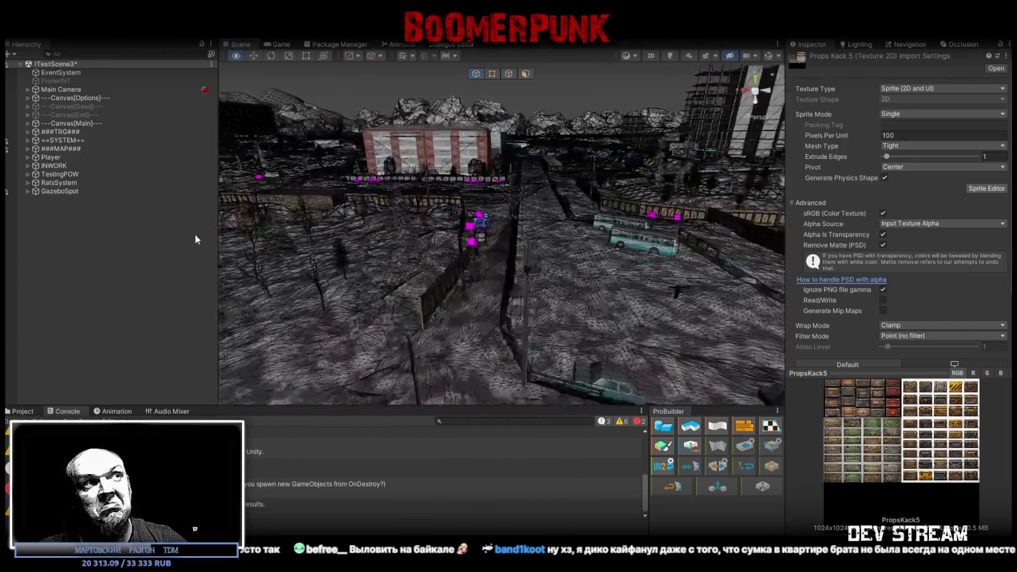
right_click_drag(111, 234, 582, 243)
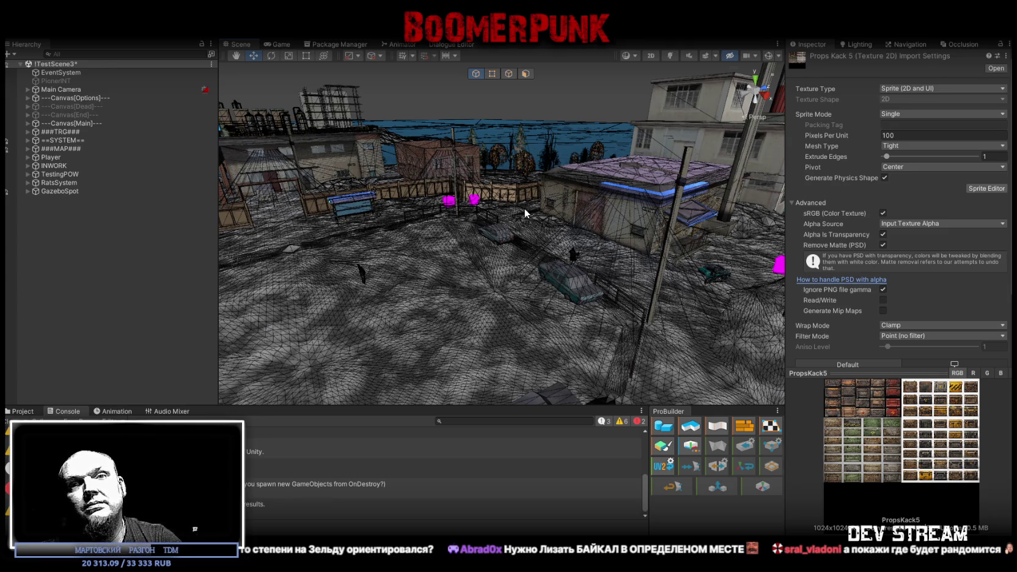
mouse_move(523, 208)
right_mouse_down()
mouse_move(261, 230)
mouse_move(226, 275)
right_mouse_up()
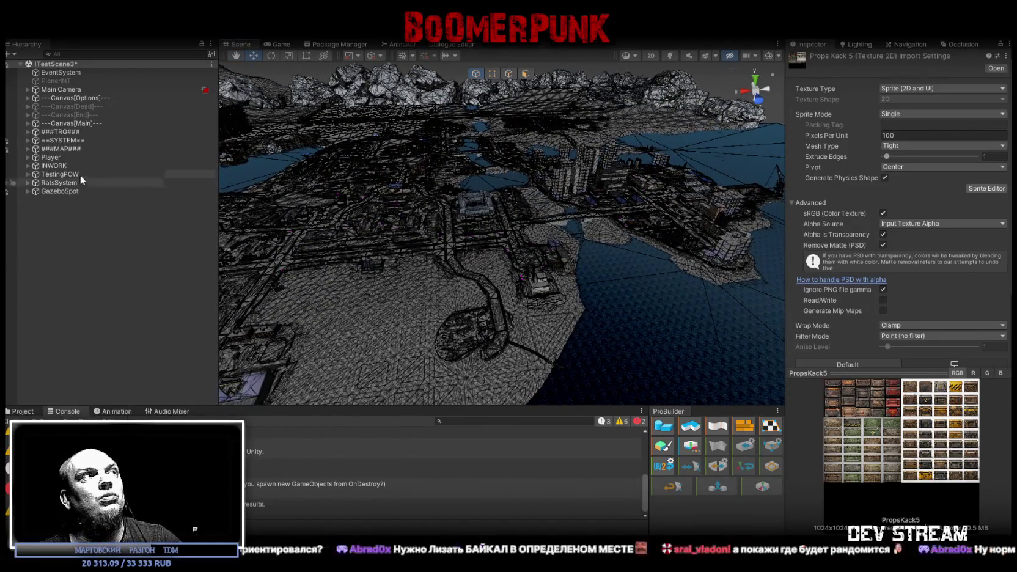
Step: Select ###MAP###, swing the camera across the surrounding water, then deselect it
left_click(61, 148)
mouse_move(454, 247)
right_mouse_down()
mouse_move(586, 246)
mouse_move(493, 258)
mouse_move(475, 288)
right_mouse_up()
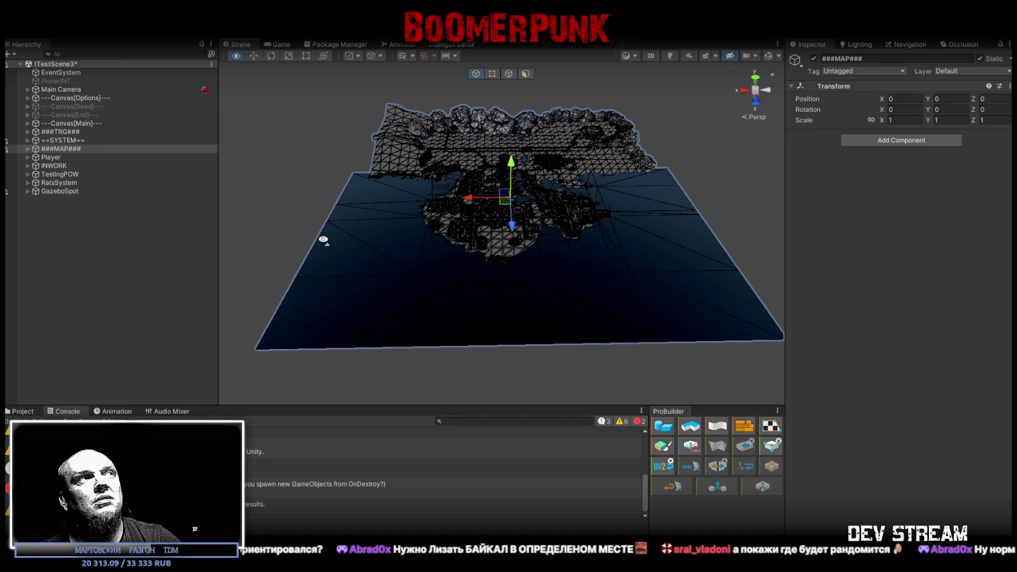
left_click(93, 240)
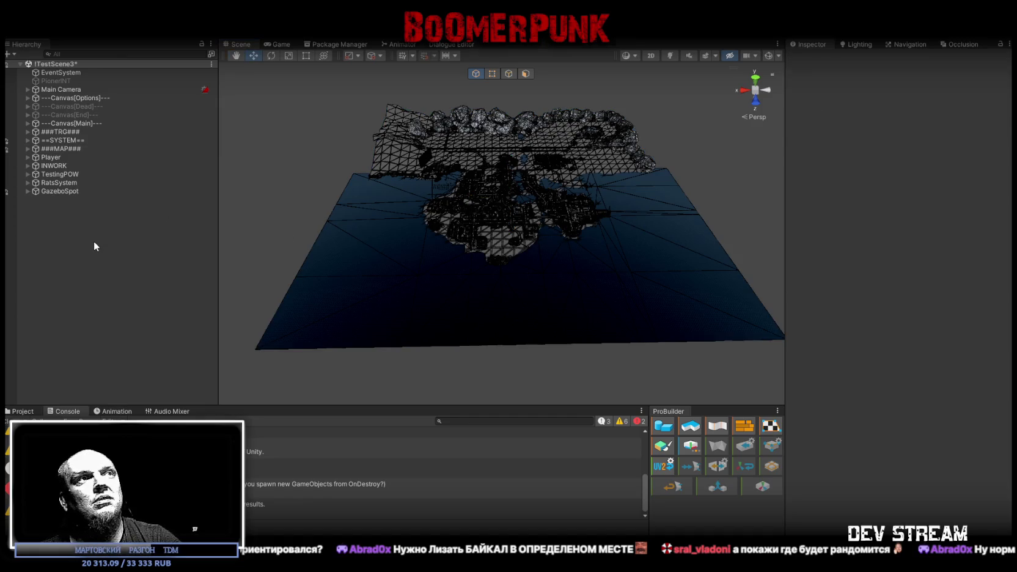
Step: Select the Player object, frame it with F, and orbit around the character
left_click(51, 157)
key("f")
left_click_drag(489, 261, 607, 264, "alt")
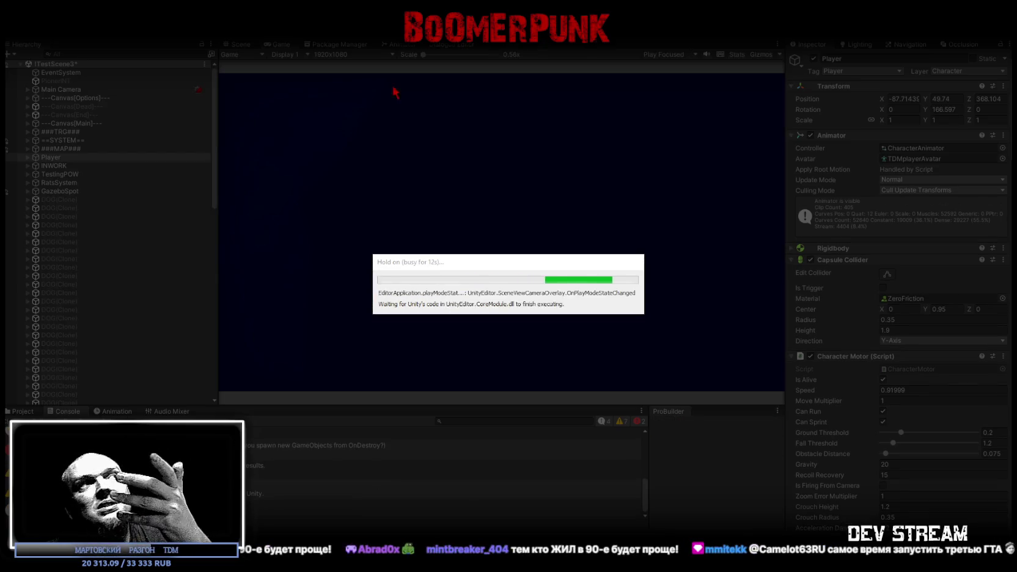
Step: Maximize the Game view, open and close the in-game menu, then restore the editor layout
double_click(275, 44)
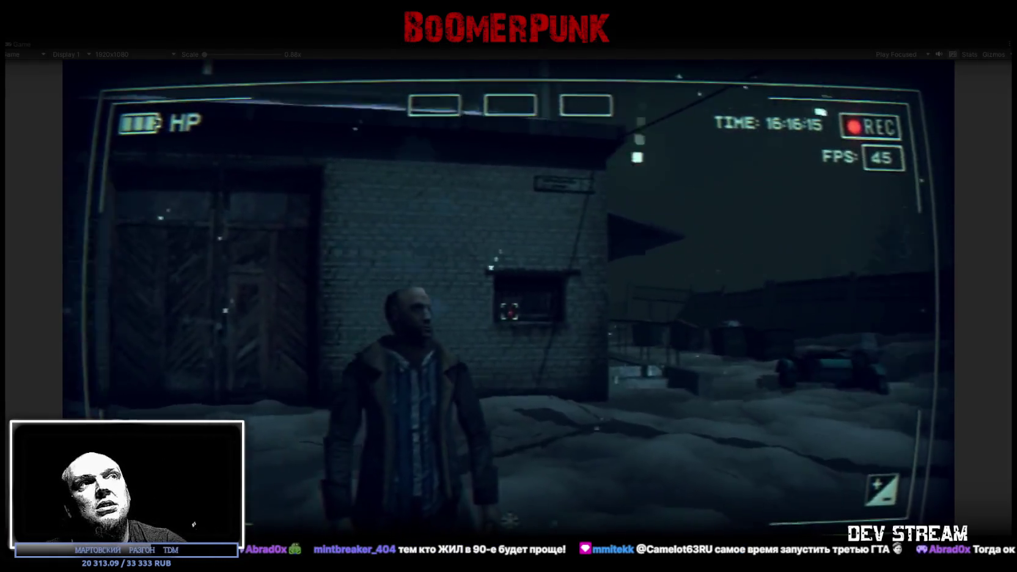
key("Escape")
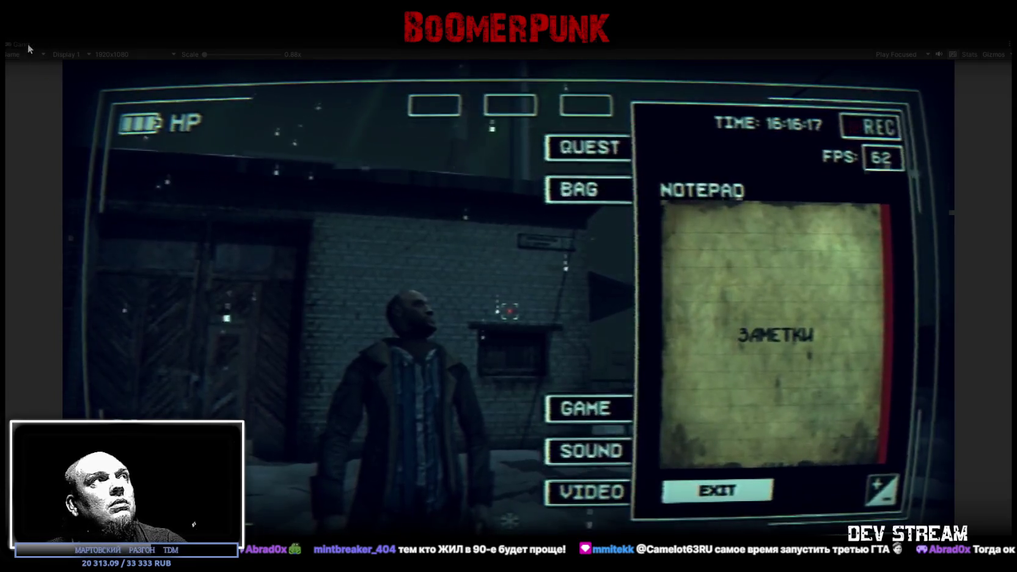
key("Escape")
double_click(22, 44)
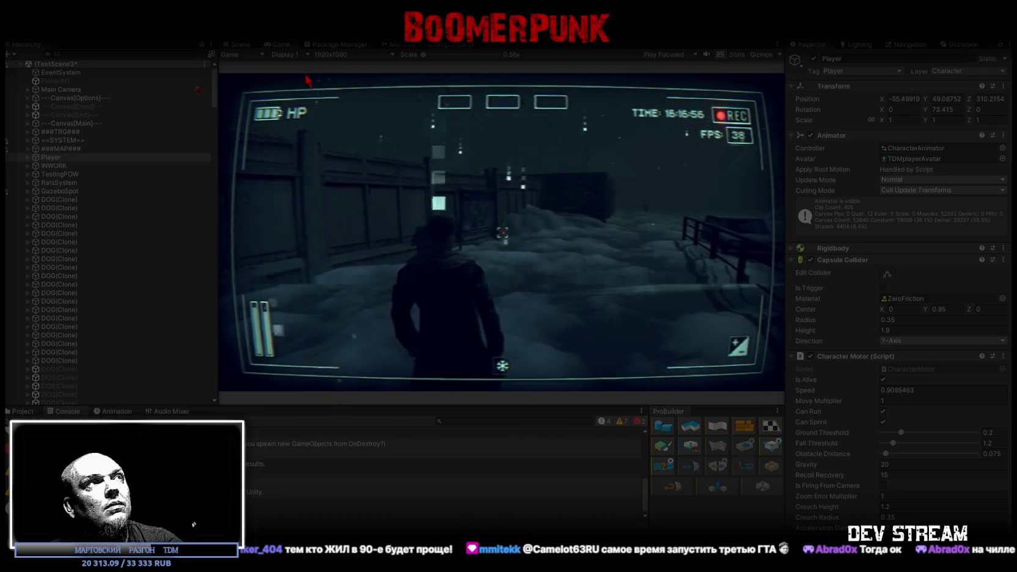
Step: Maximize the Game view again, run the character through the snow and open the pause menu
double_click(275, 45)
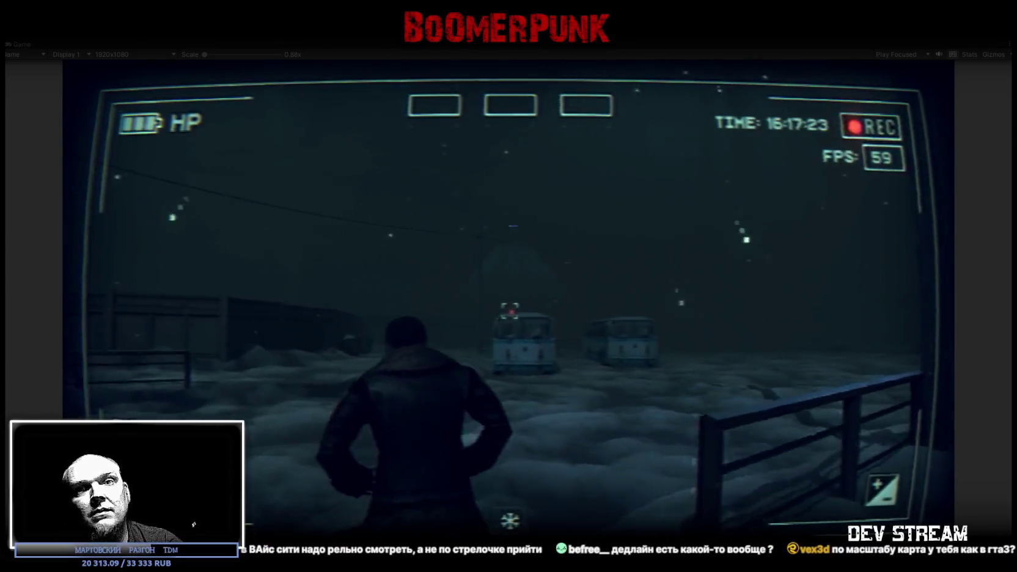
key("w")
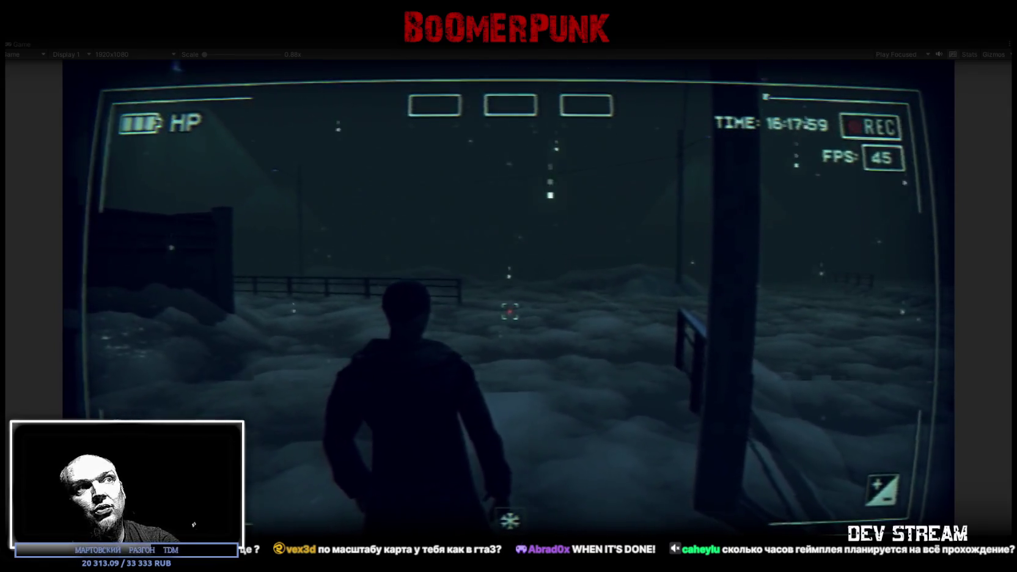
key("Tab")
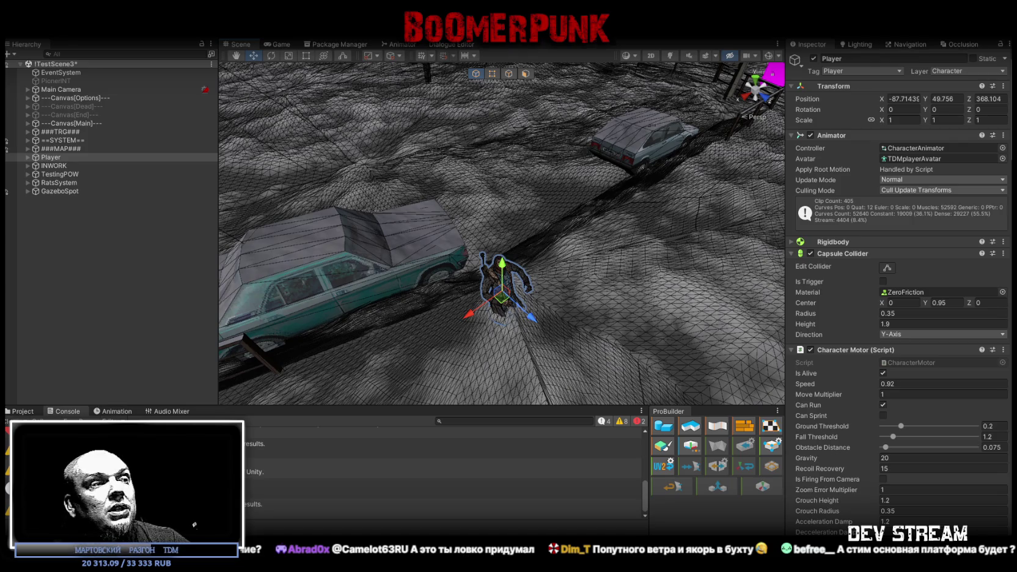
Step: Switch to Steam, select BoomerPunk under Favorites and go to its Store Page
key("alt+Tab")
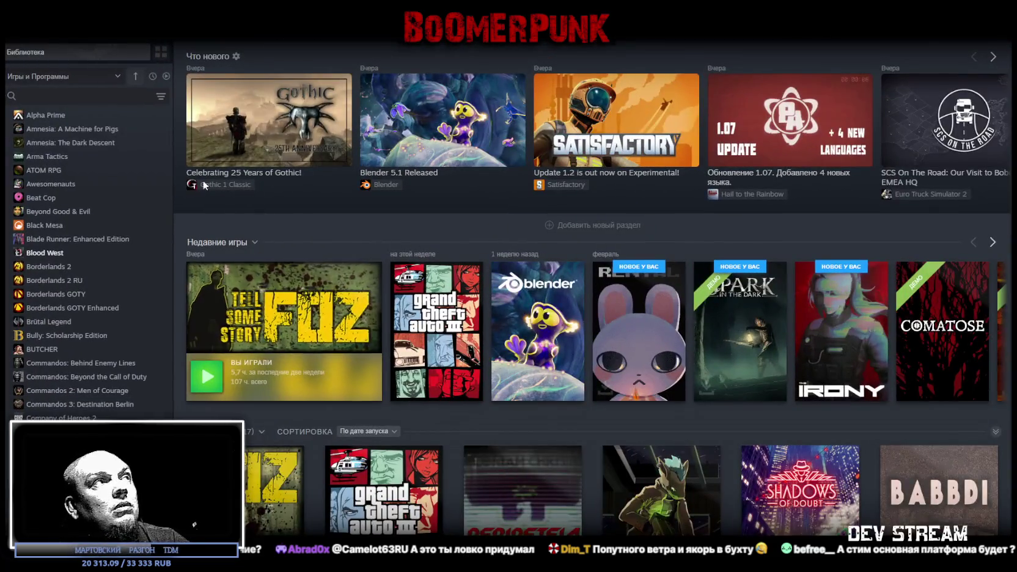
scroll(73, 183, "up", 10)
left_click(67, 159)
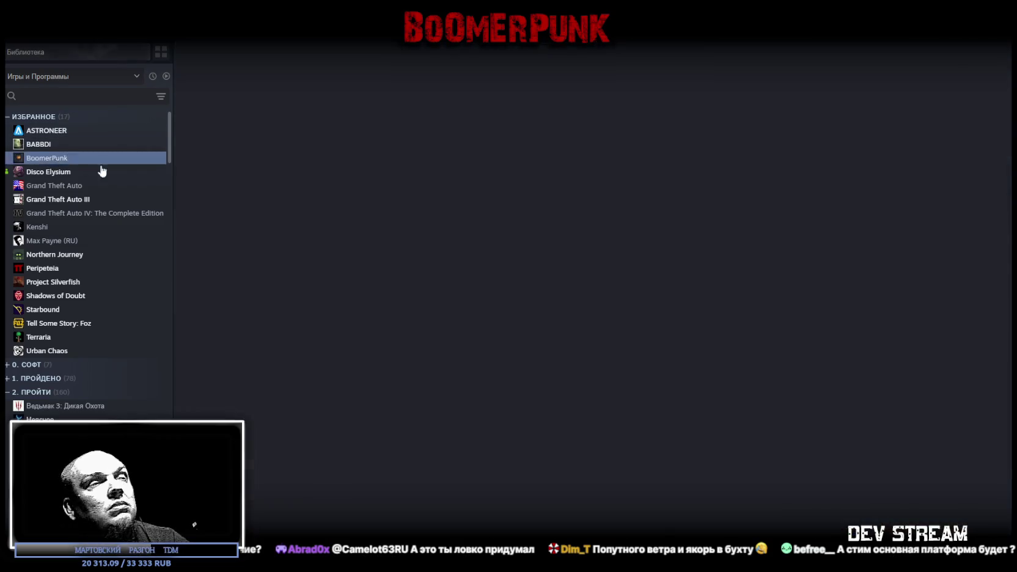
left_click(201, 259)
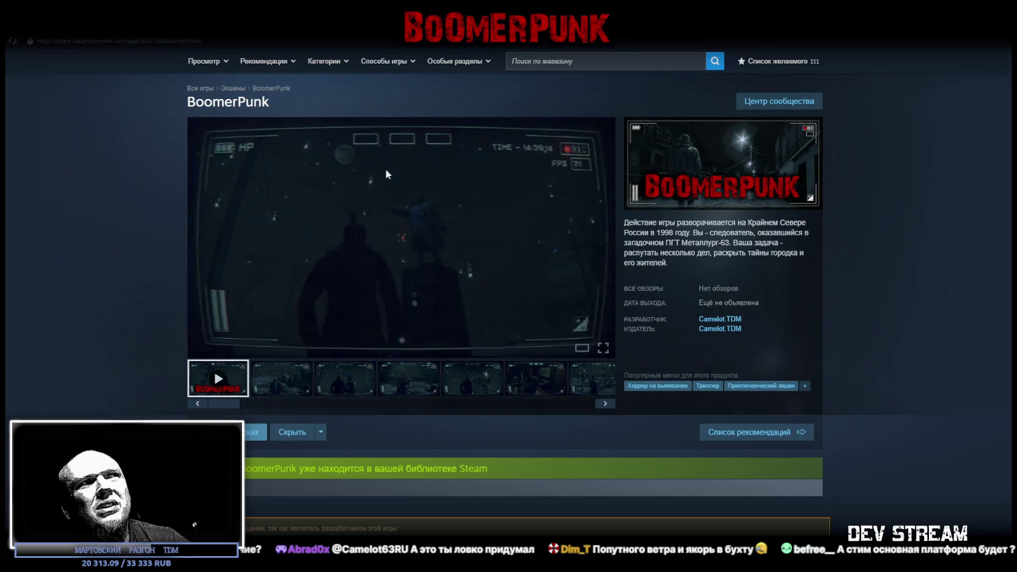
Step: Pause the BoomerPunk trailer, browse the seven gallery screenshots, then switch to the Steamworks sales reports
left_click(199, 347)
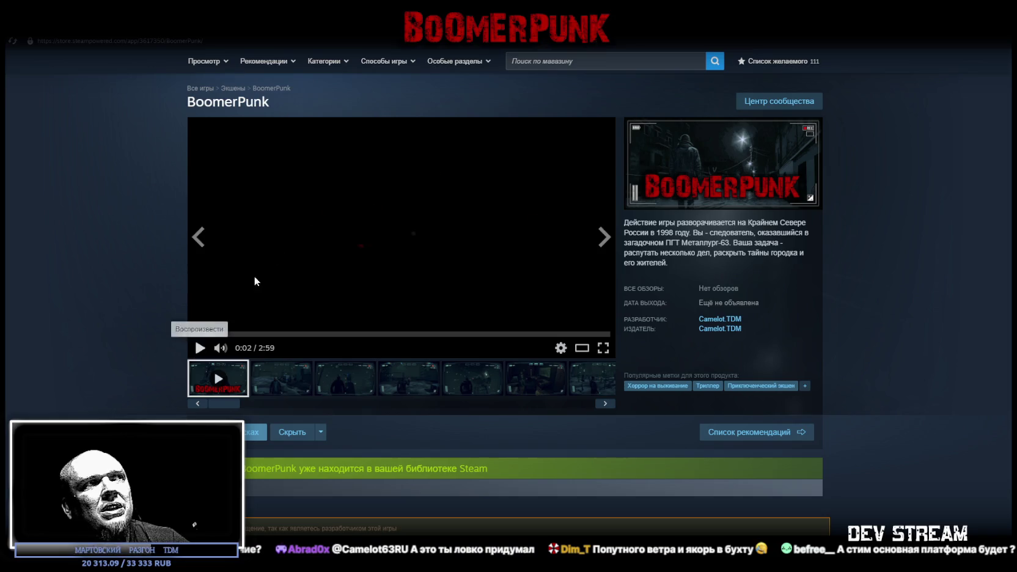
left_click(306, 391)
left_click(367, 391)
left_click(427, 391)
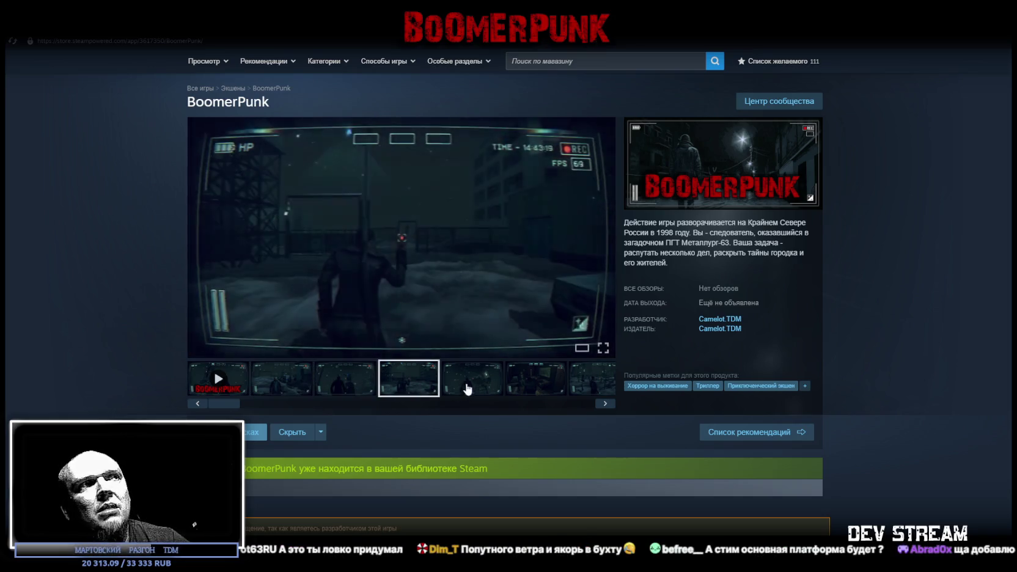
left_click(483, 391)
left_click(540, 391)
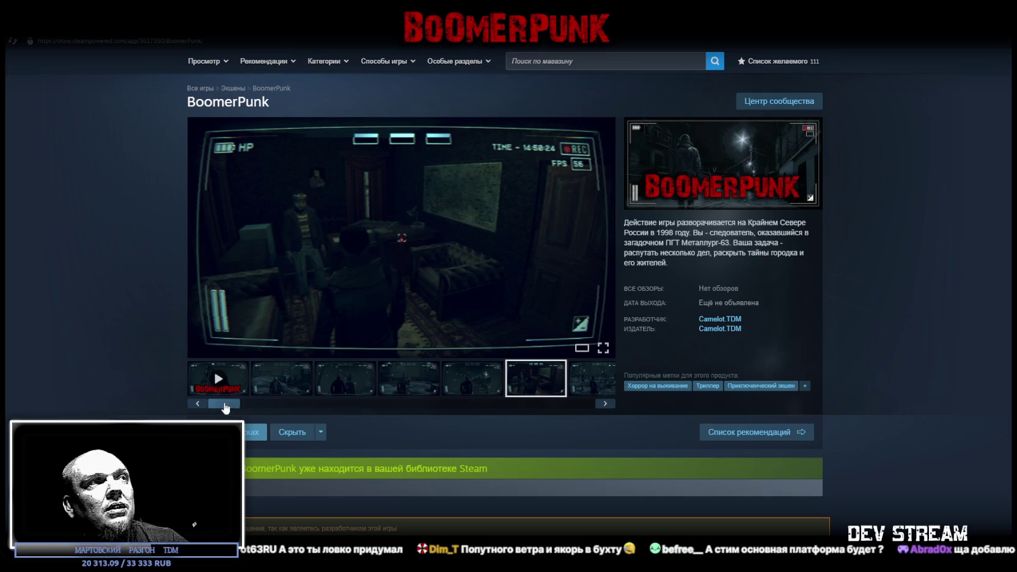
left_click(604, 403)
left_click(588, 385)
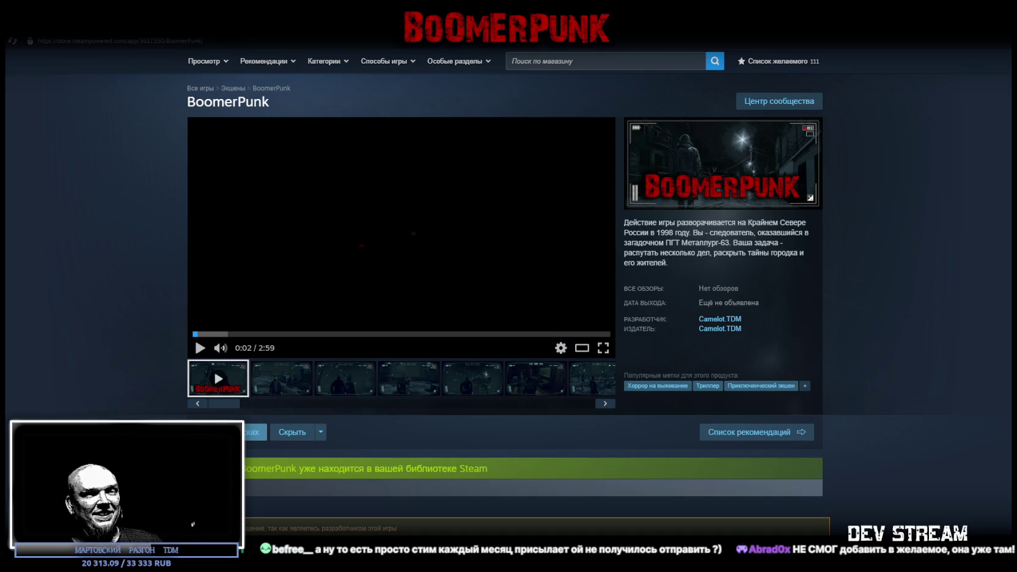
key("alt+Tab")
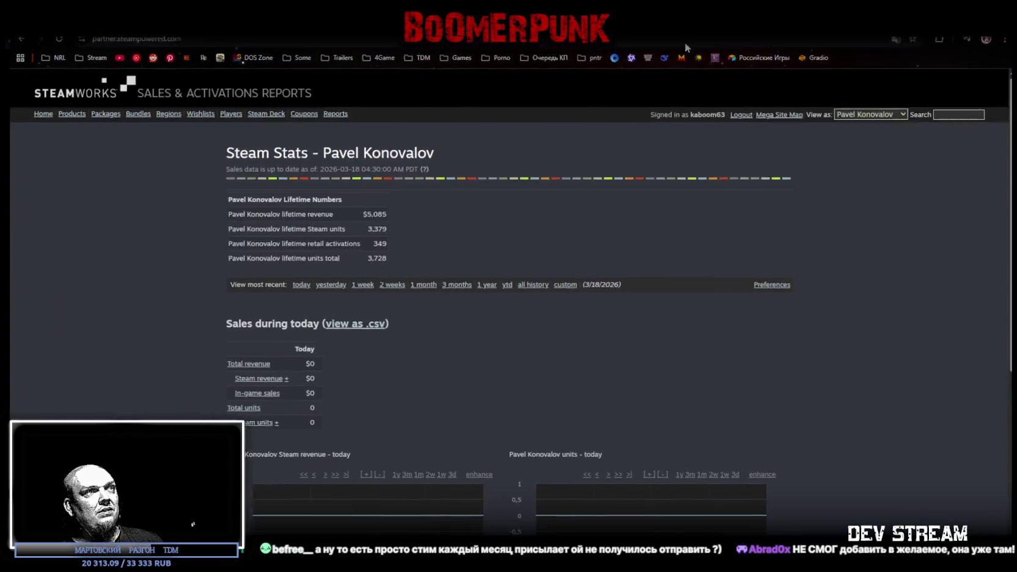
Step: Scroll through the Steamworks sales and activations stats, briefly highlighting the 4,156 net revenue figure
scroll(386, 304, "down", 5)
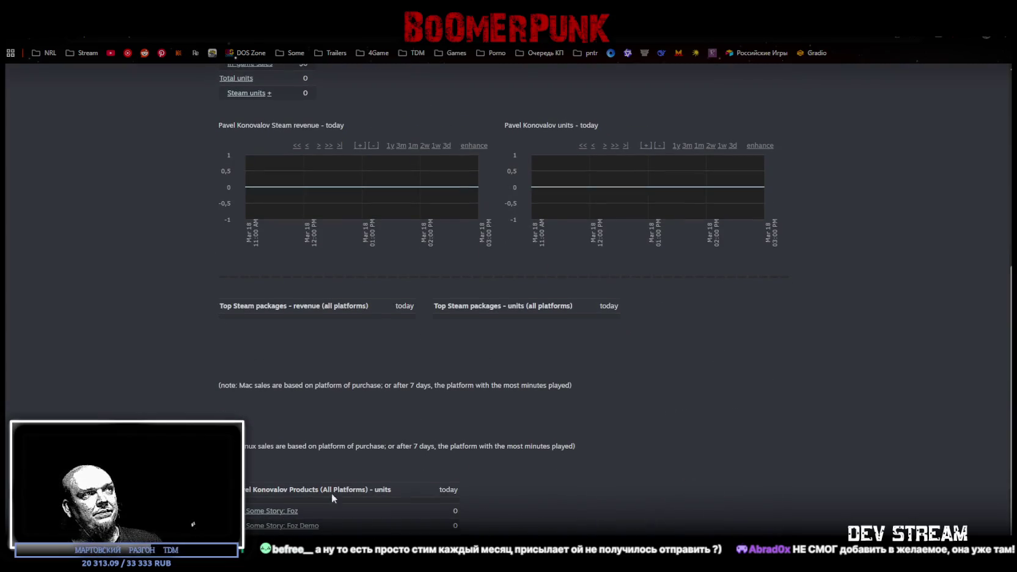
scroll(527, 360, "up", 10)
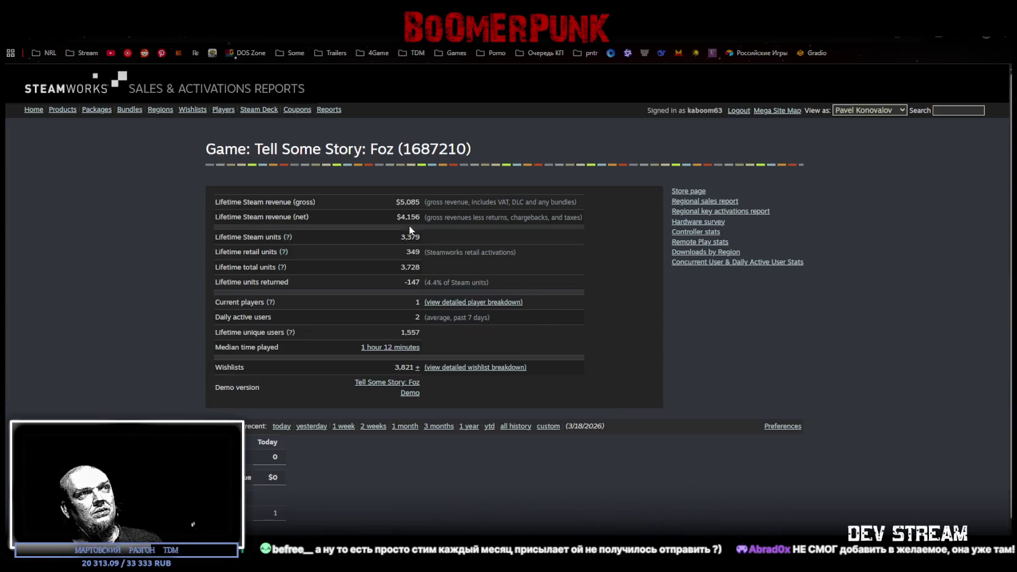
left_click_drag(400, 216, 417, 219)
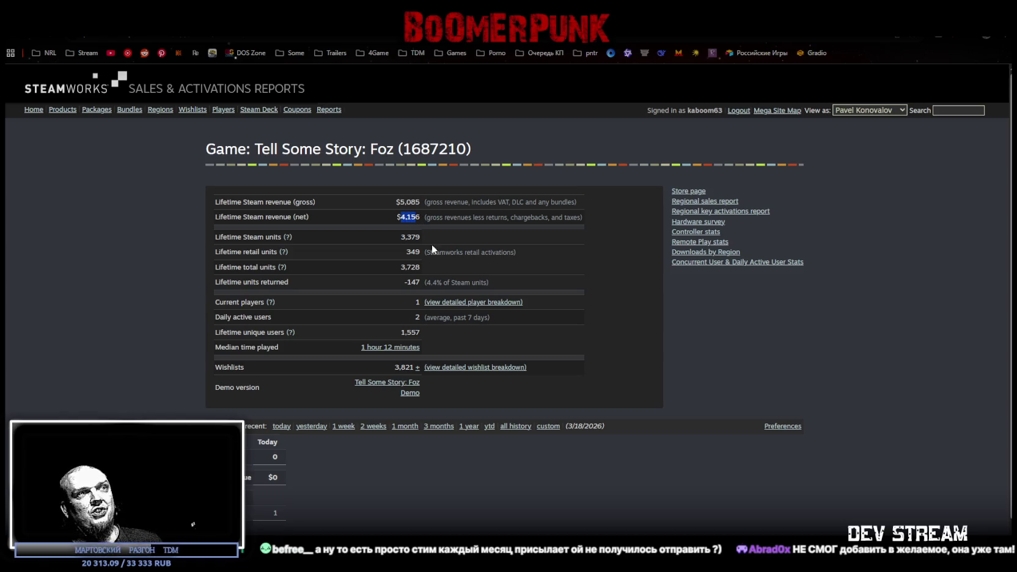
scroll(598, 435, "down", 1)
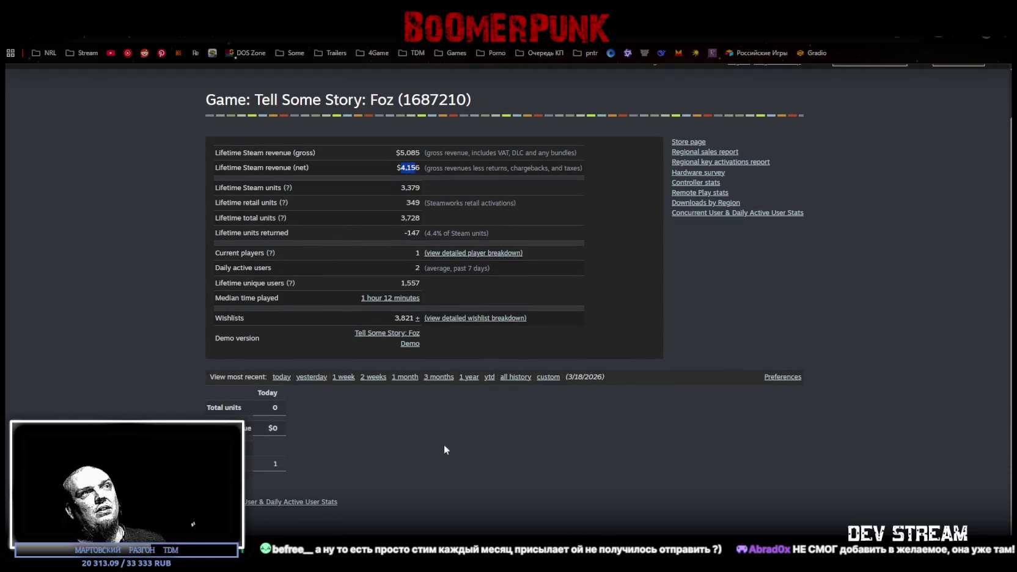
left_click(105, 152)
scroll(171, 304, "down", 10)
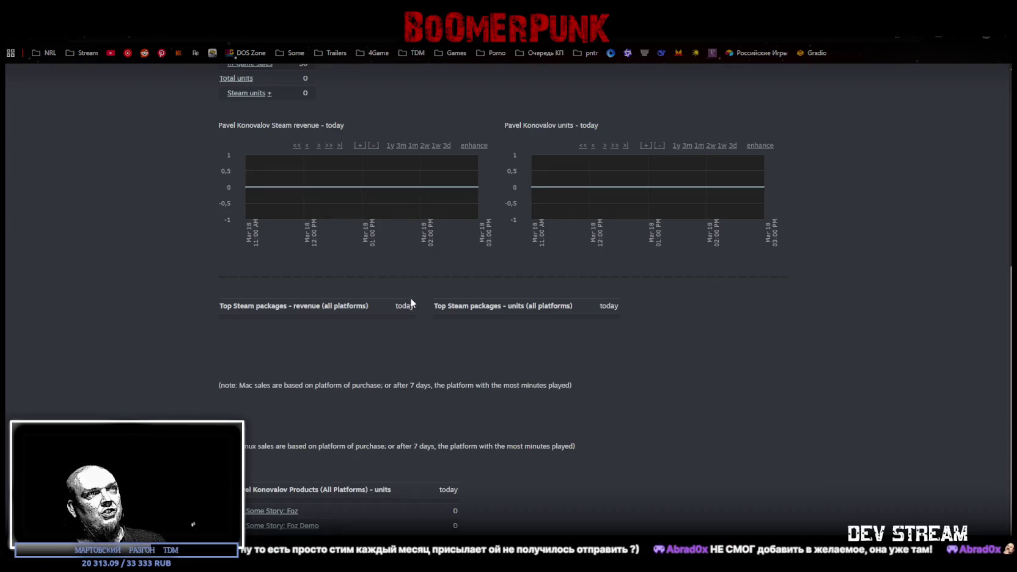
scroll(397, 296, "up", 10)
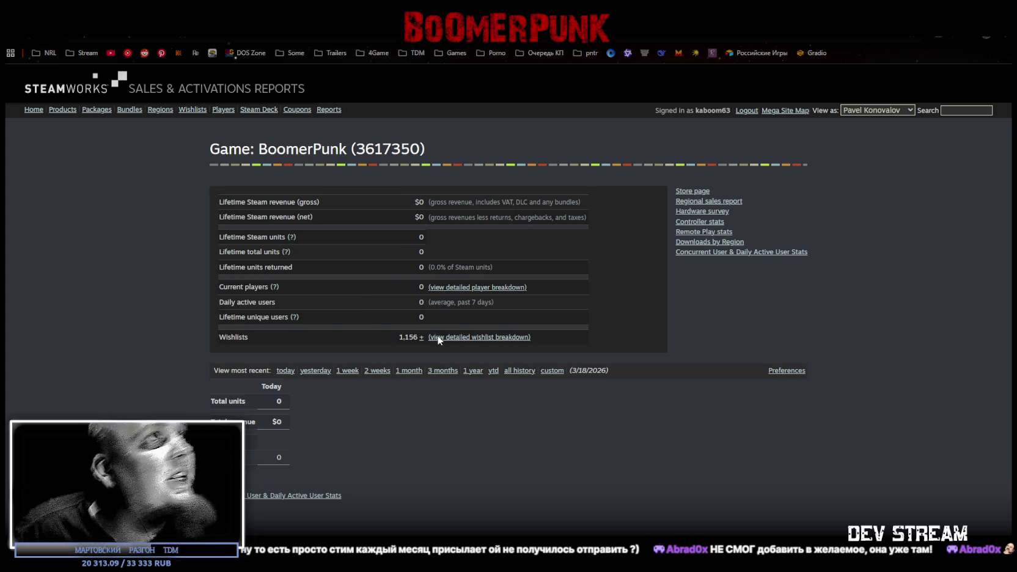
Step: View BoomerPunk's 2-week Daily Wishlist Actions breakdown, then return to its store page
left_click(438, 337)
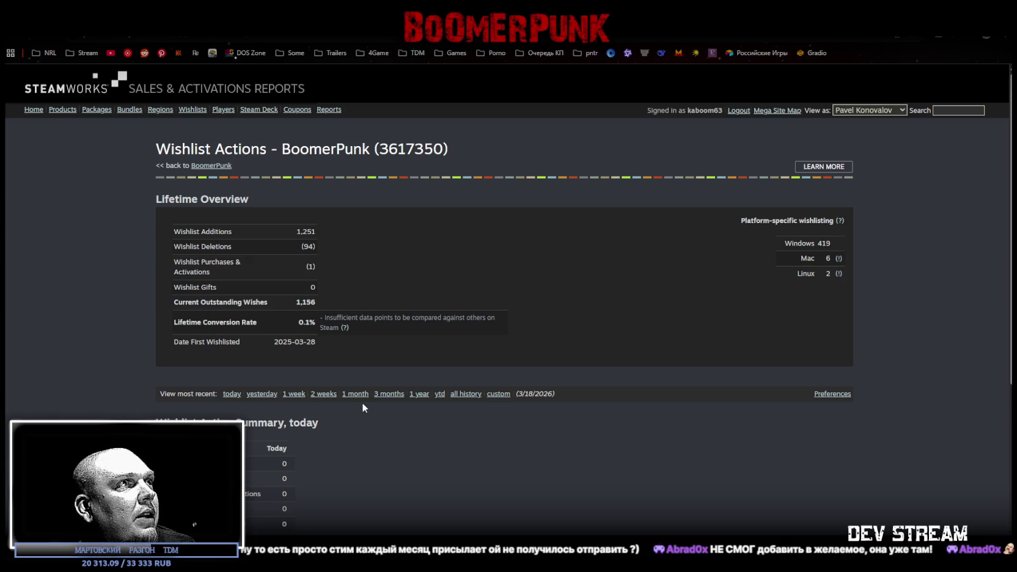
left_click(332, 394)
scroll(327, 379, "down", 2)
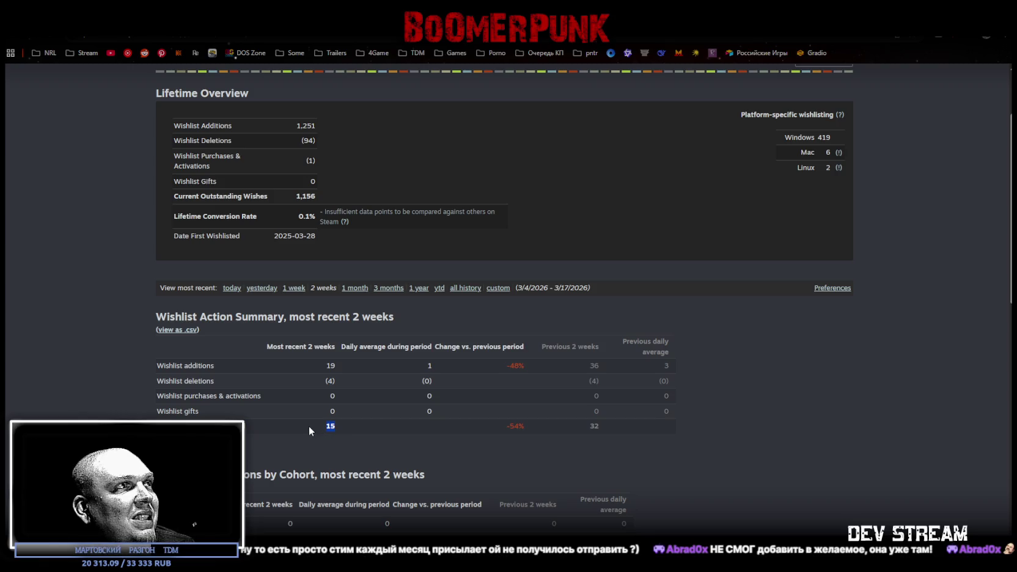
left_click(718, 461)
scroll(677, 458, "down", 4)
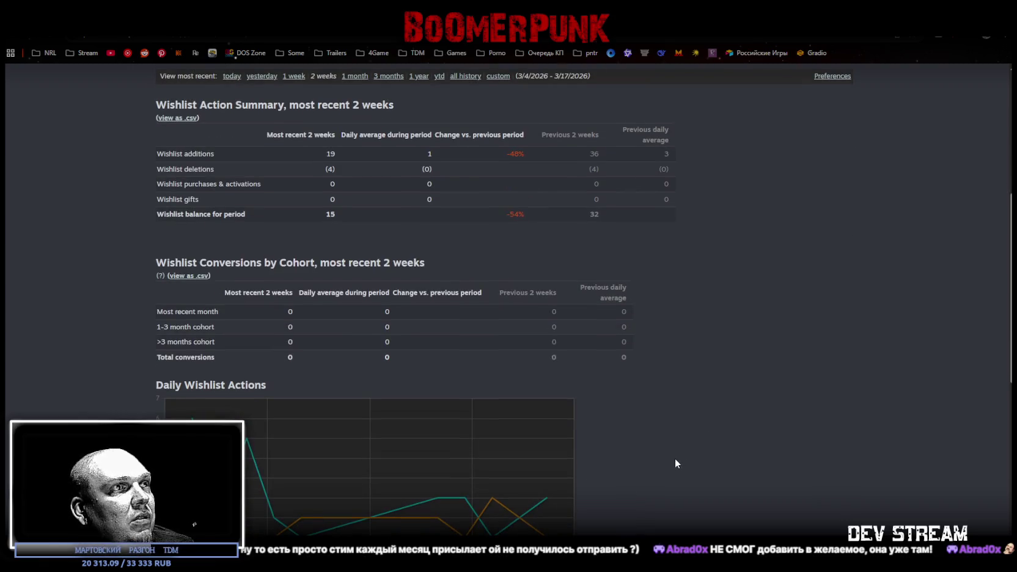
scroll(676, 459, "down", 1)
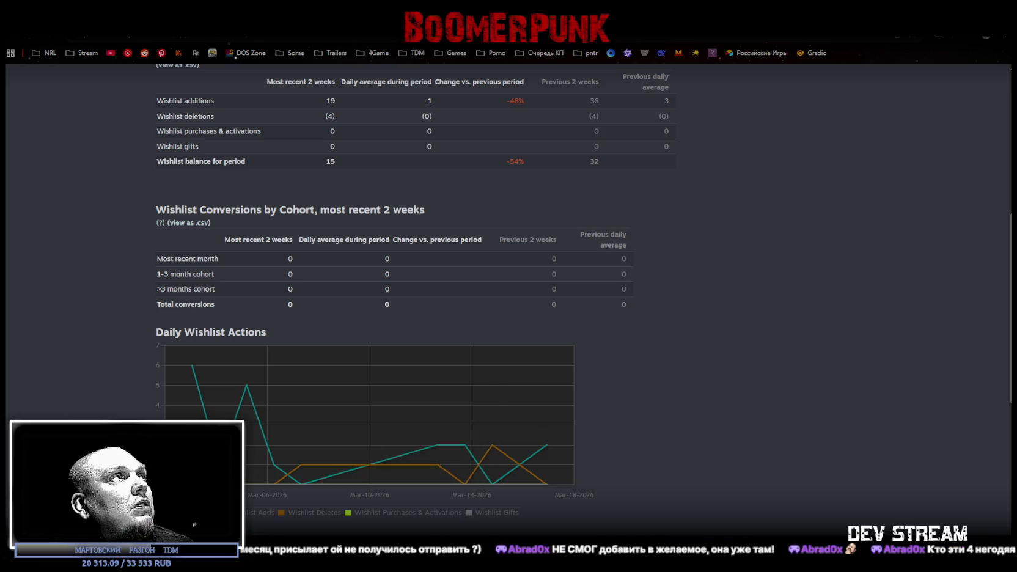
key("ctrl+Tab")
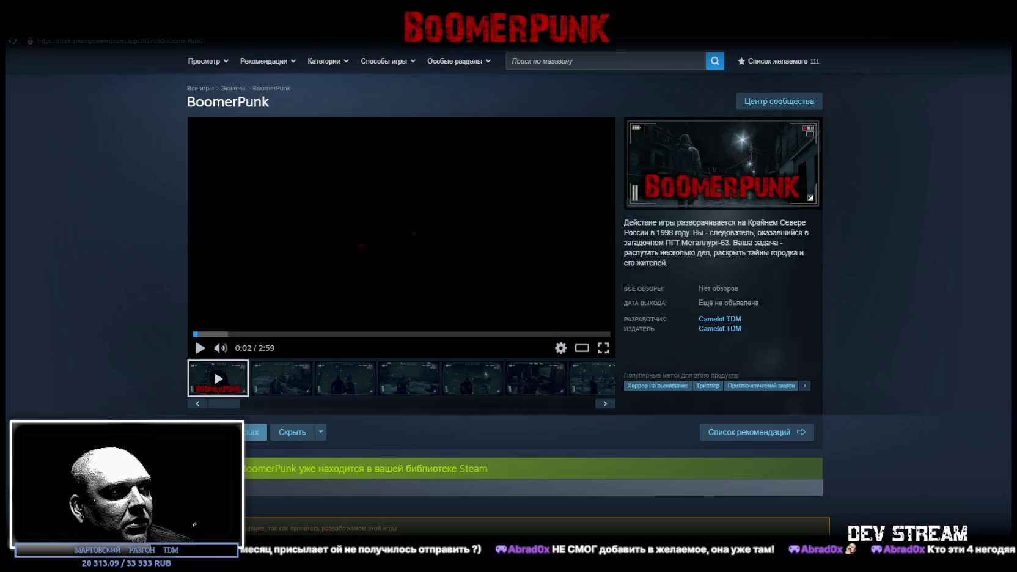